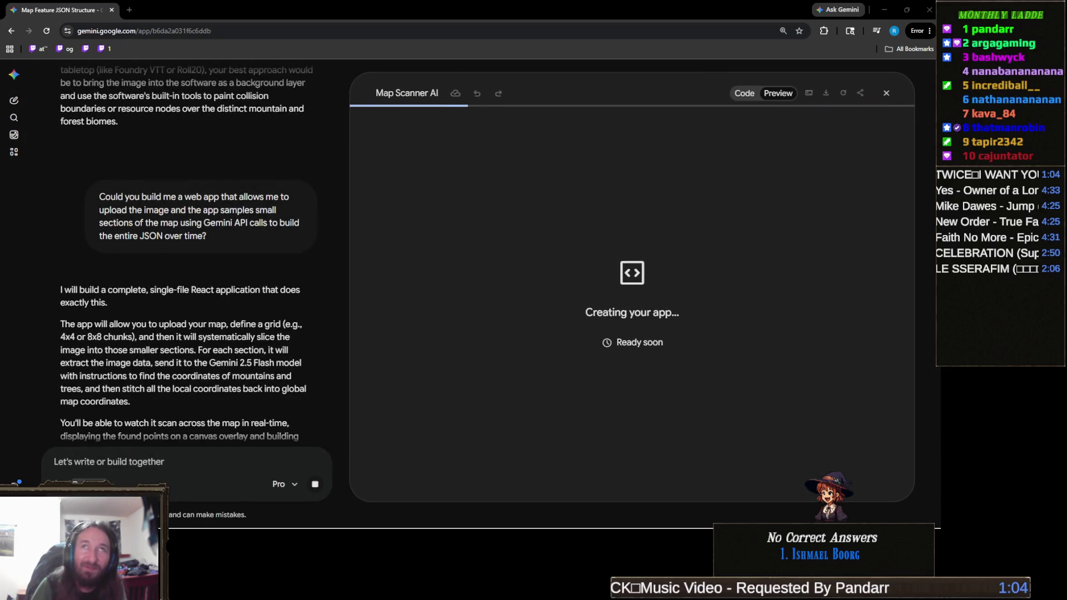
- Switch to the YouTube tab playing the TWICE music video
left_click(550, 5)
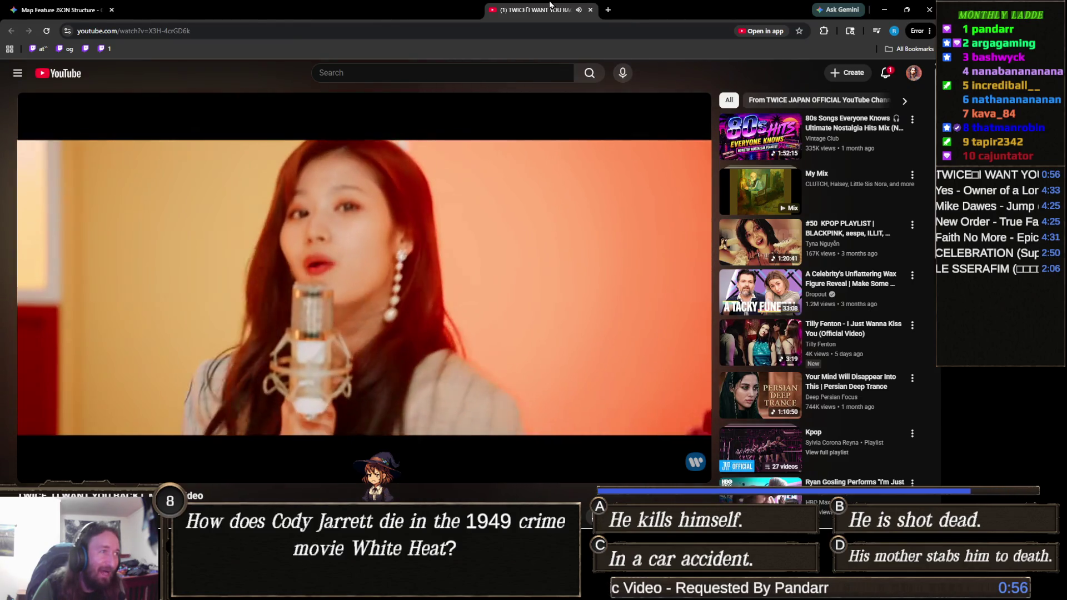
- Close the YouTube tab to return to the Gemini Canvas map digitizer preview
middle_click(551, 4)
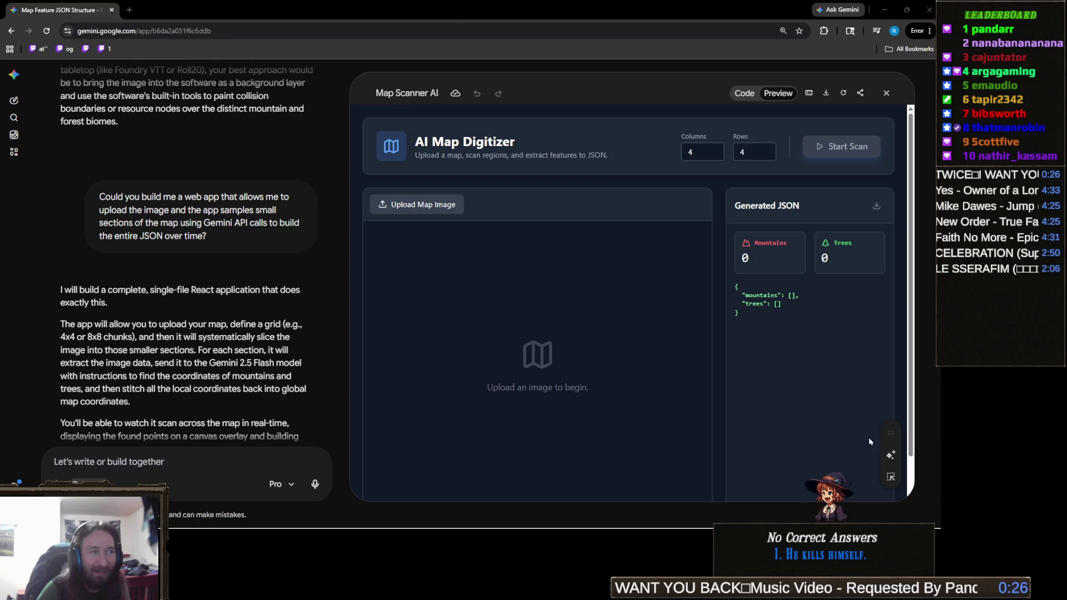
- Upload WorldMap_1 from the Downloads folder as the map image
left_click(436, 209)
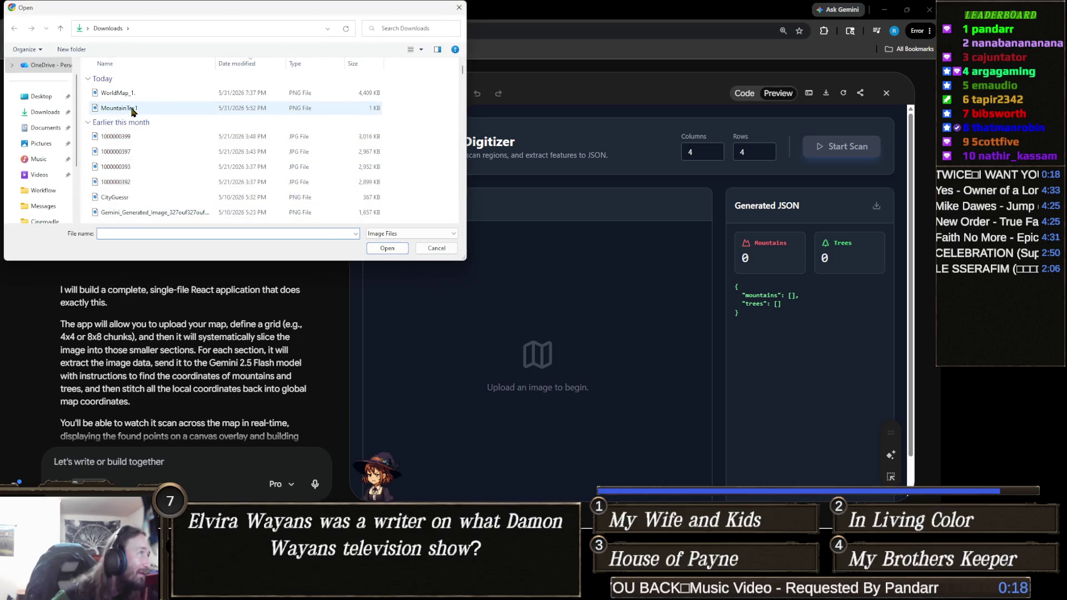
left_click(437, 249)
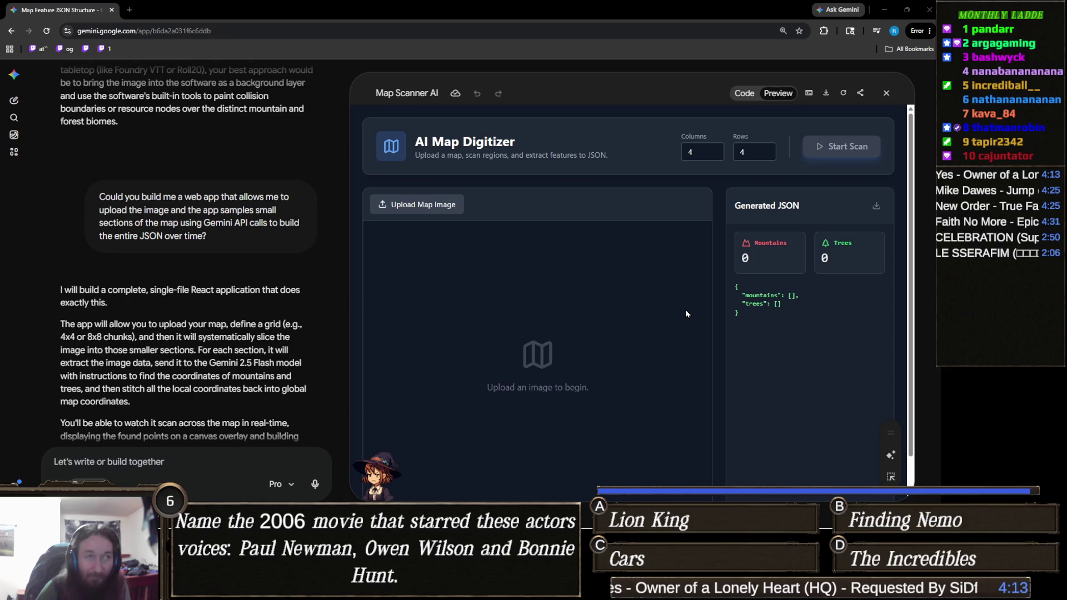
left_click(431, 206)
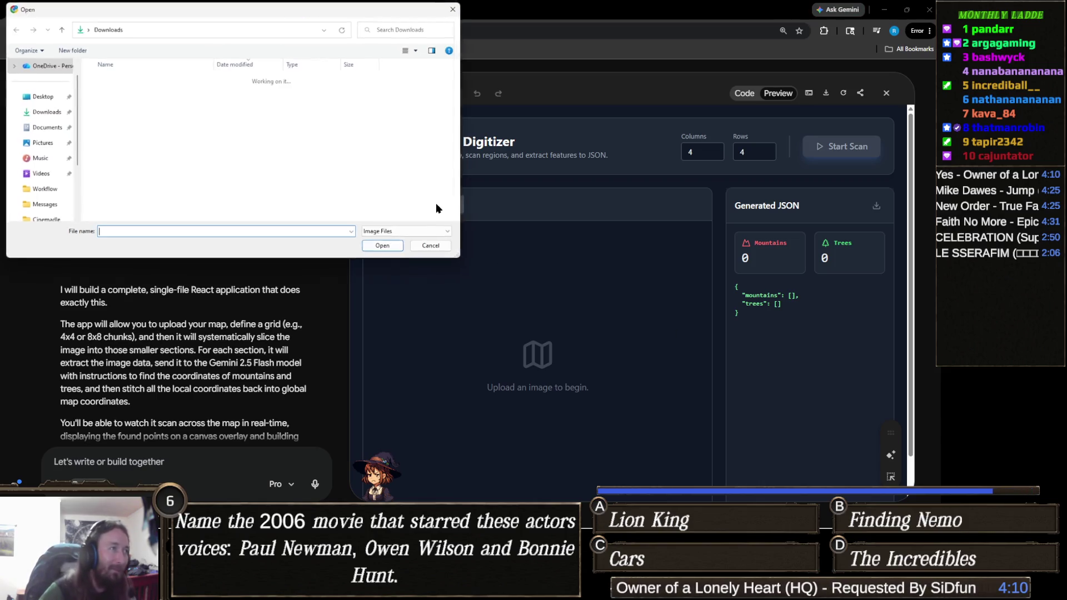
left_click(44, 112)
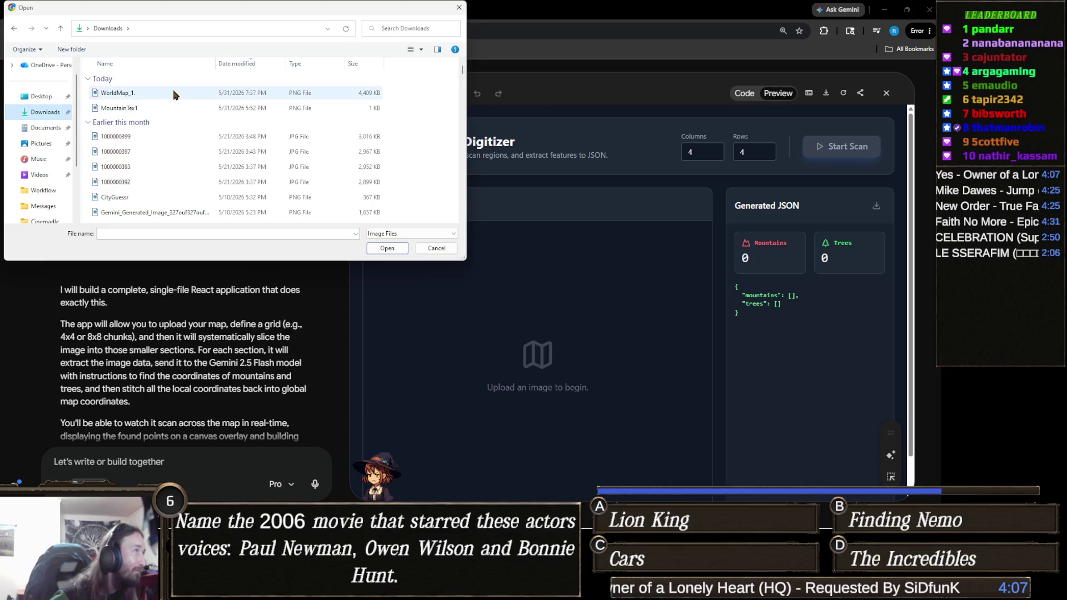
double_click(150, 93)
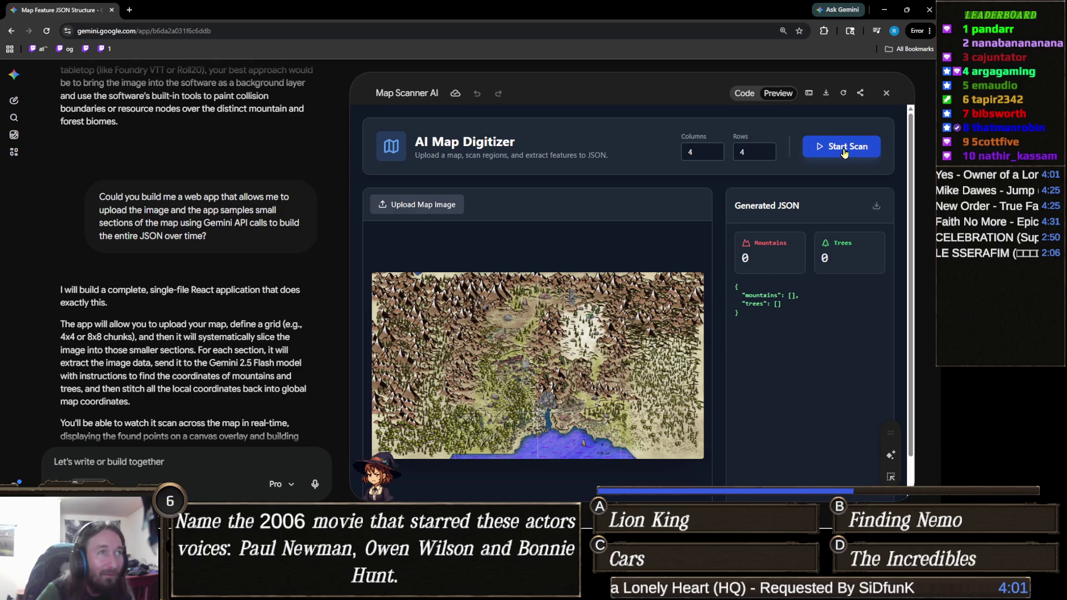
- Set the grid to 8 columns and 8 rows, then start the scan
double_click(690, 152)
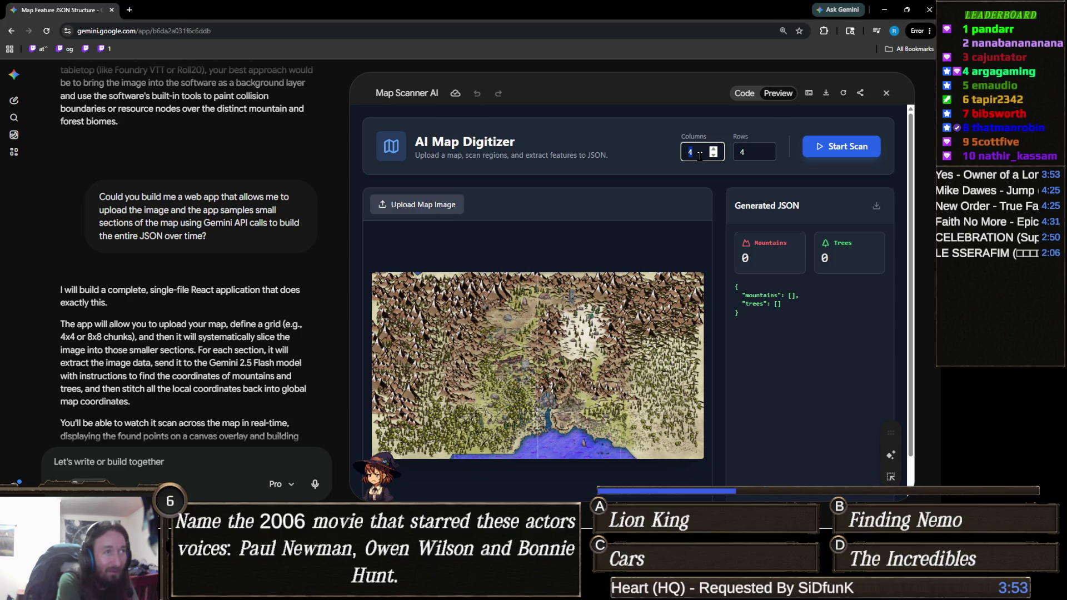
type("8")
key("Tab")
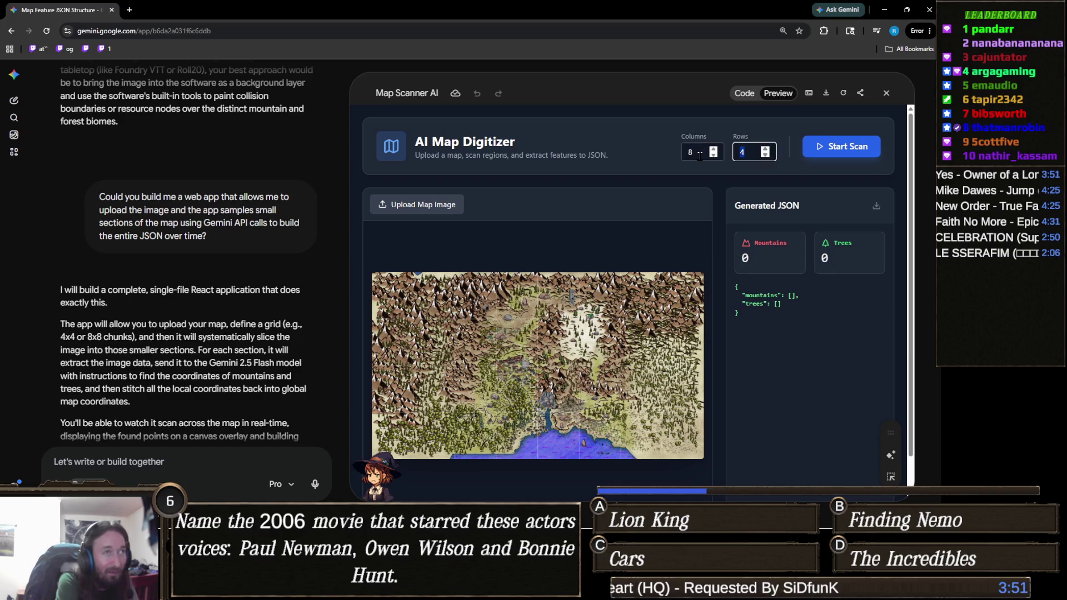
type("8")
left_click(675, 120)
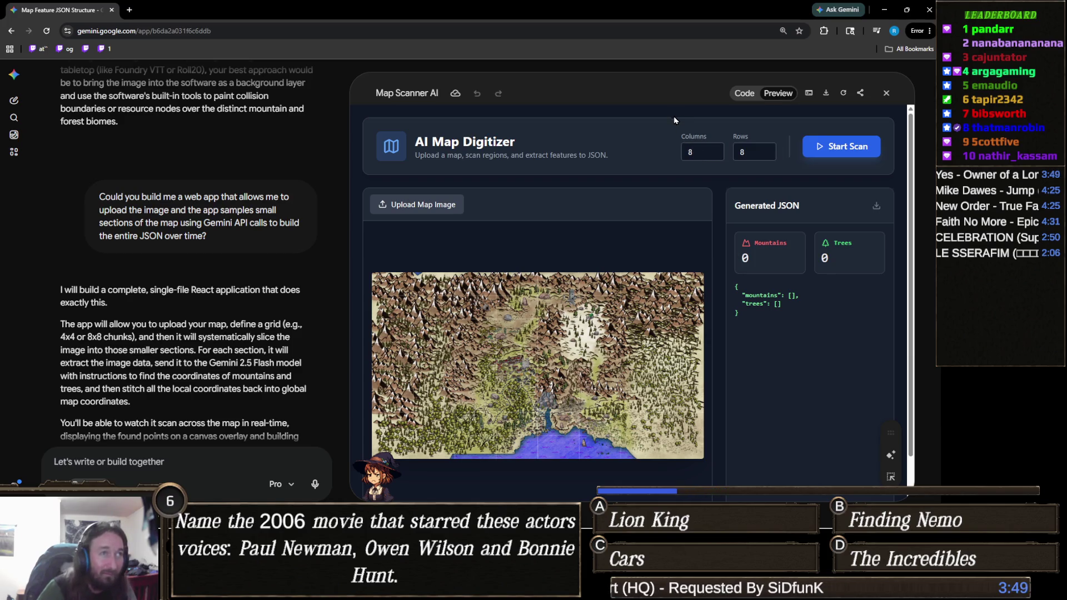
left_click(851, 152)
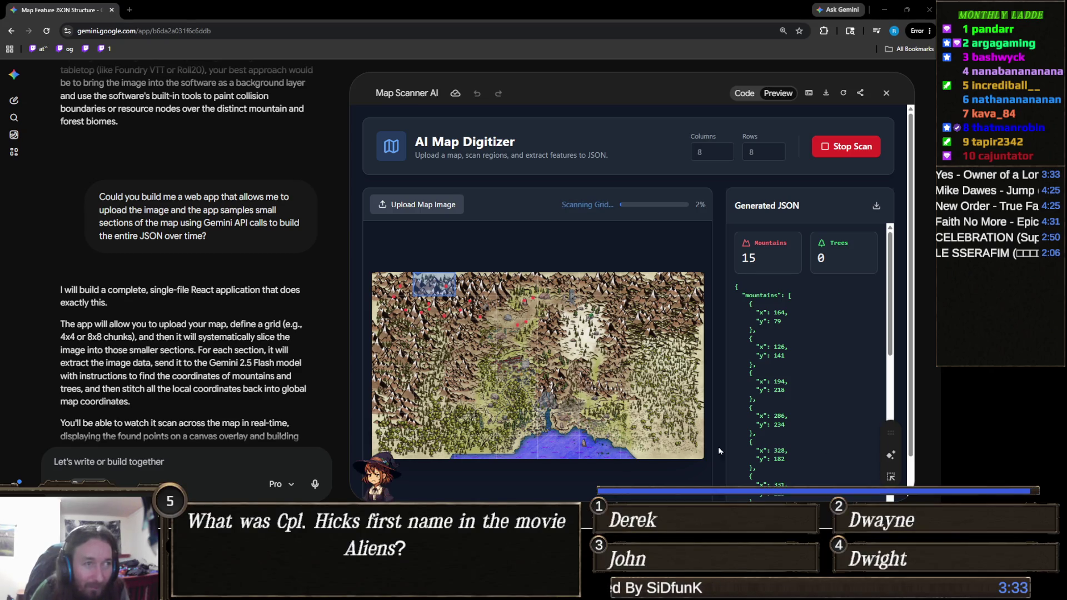
- Scroll through the Generated JSON panel to check the mountain and tree coordinates
scroll(781, 399, "down", 8)
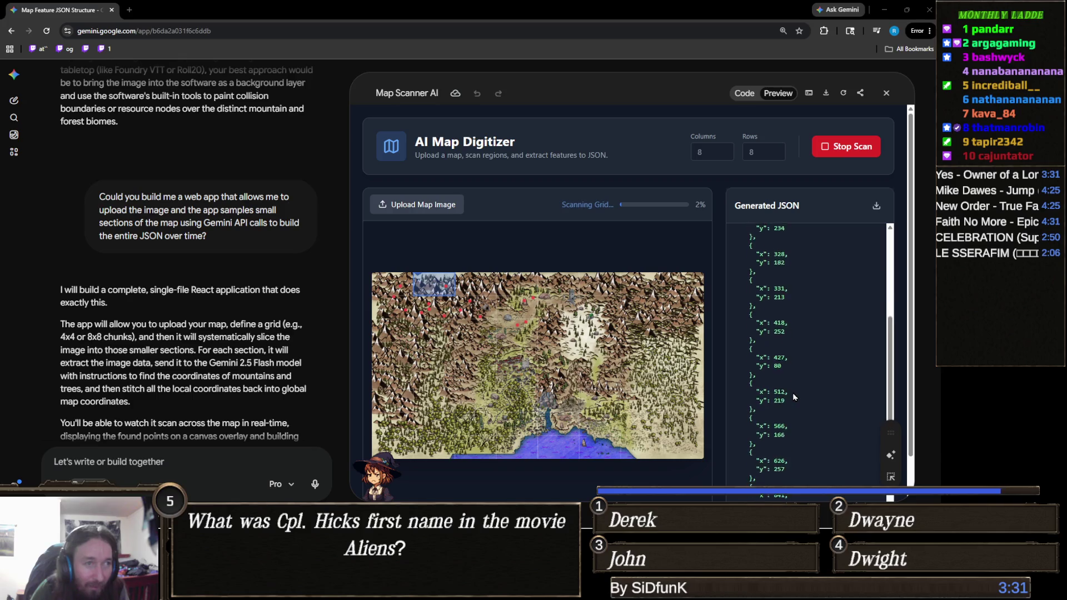
scroll(797, 395, "down", 1)
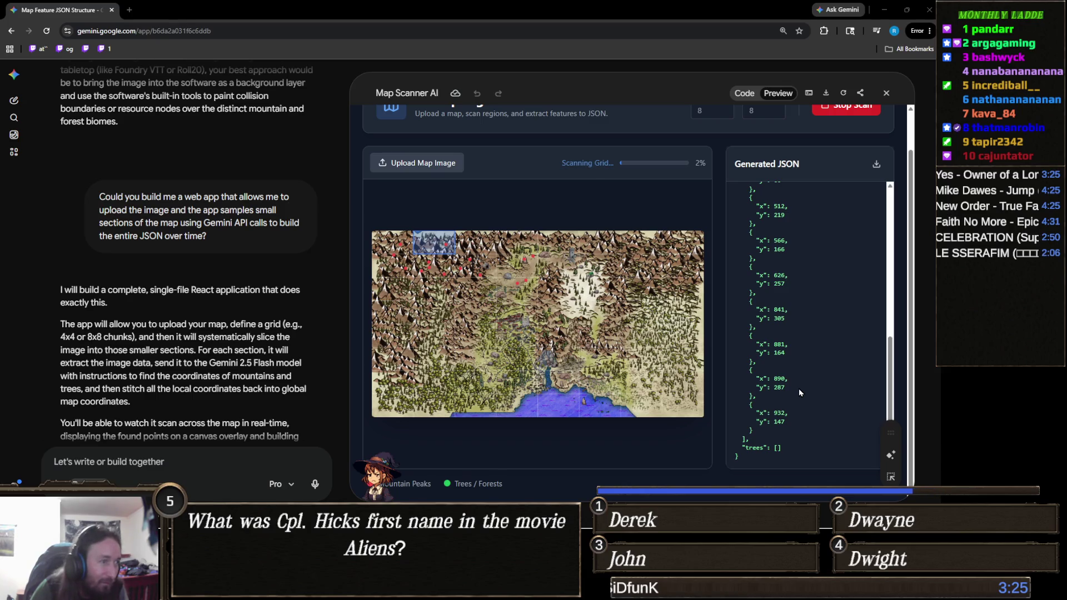
scroll(822, 382, "up", 2)
scroll(837, 382, "up", 4)
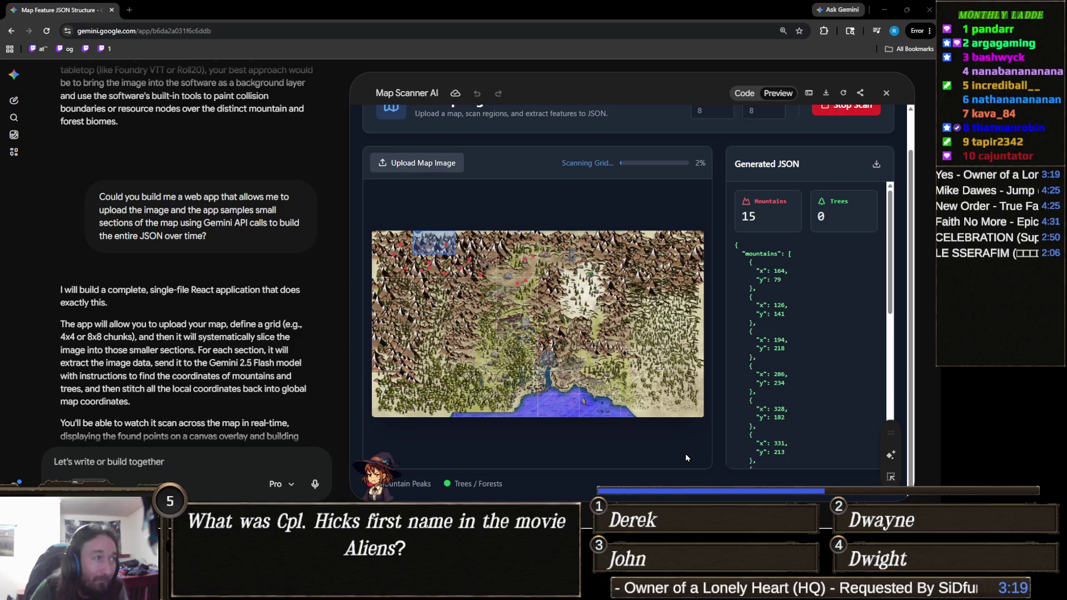
scroll(686, 458, "up", 1)
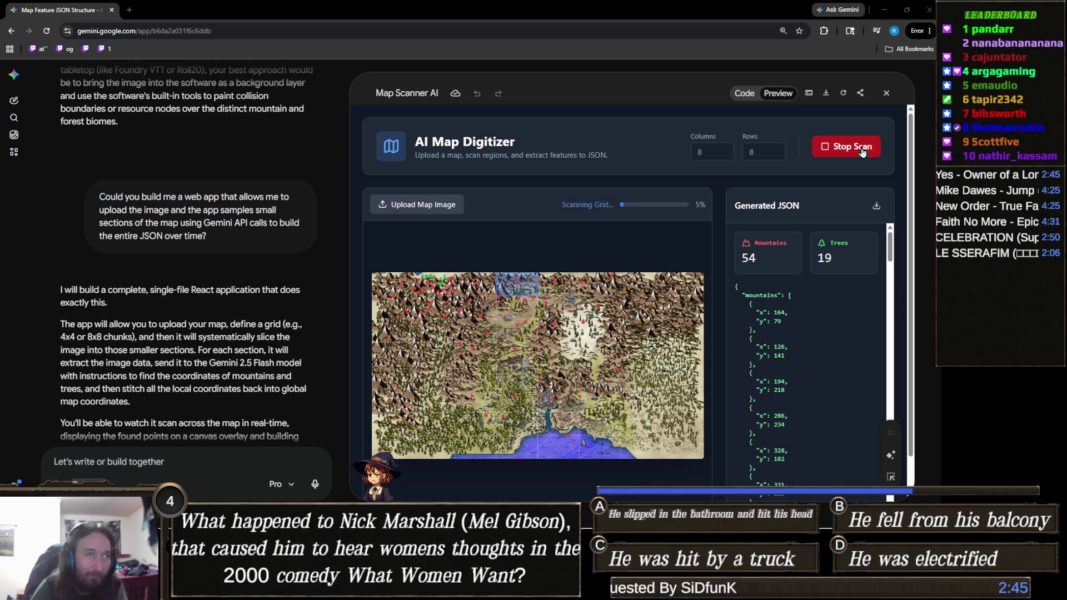
- Stop the scan and review the Generated JSON entries
left_click(861, 152)
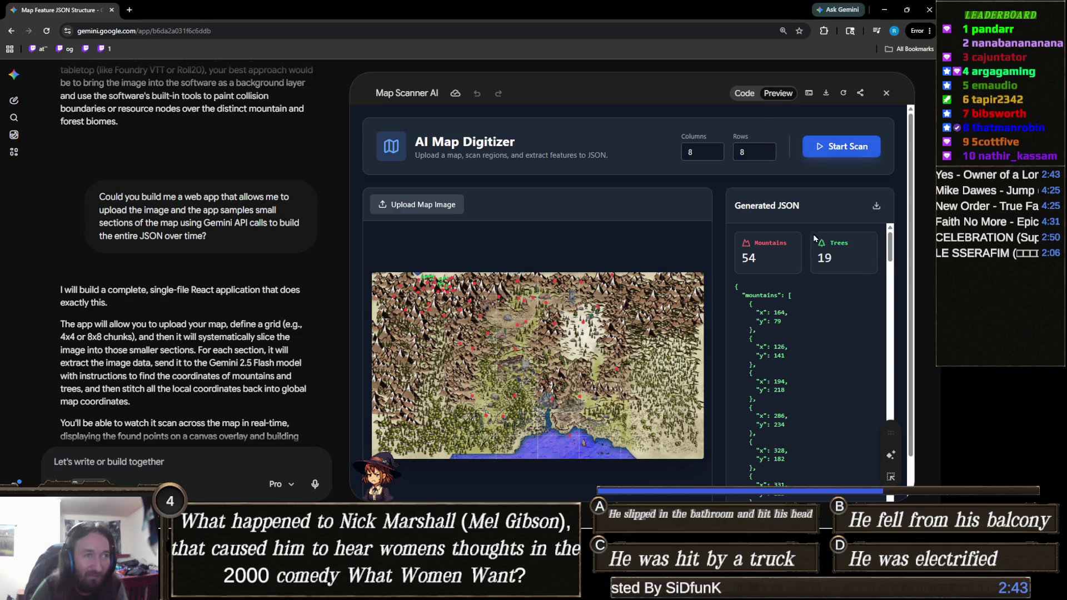
scroll(814, 238, "down", 3)
scroll(815, 318, "down", 5)
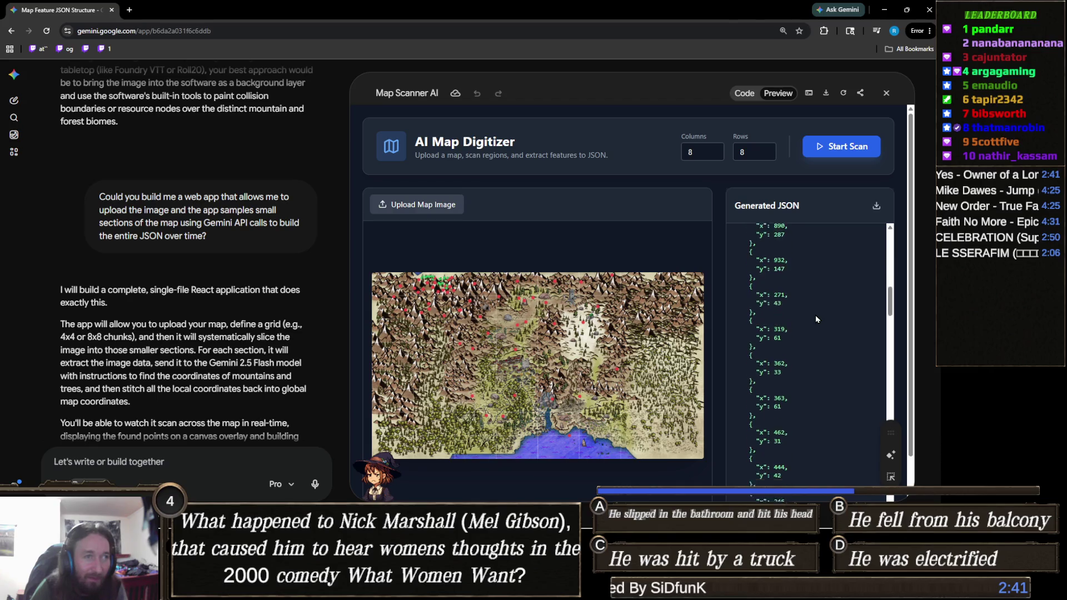
scroll(816, 319, "down", 2)
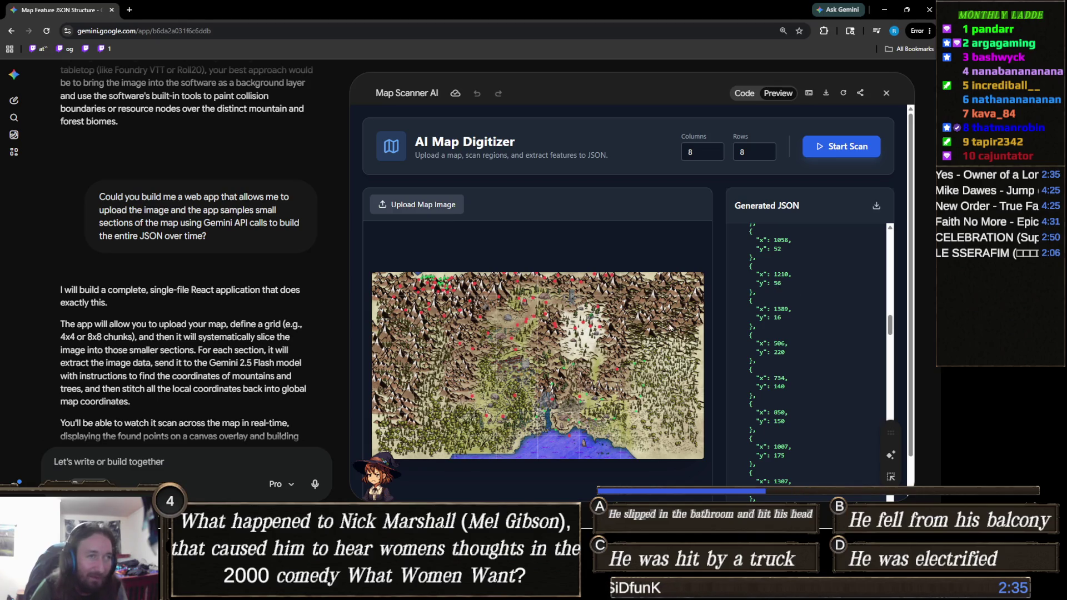
scroll(745, 325, "up", 10)
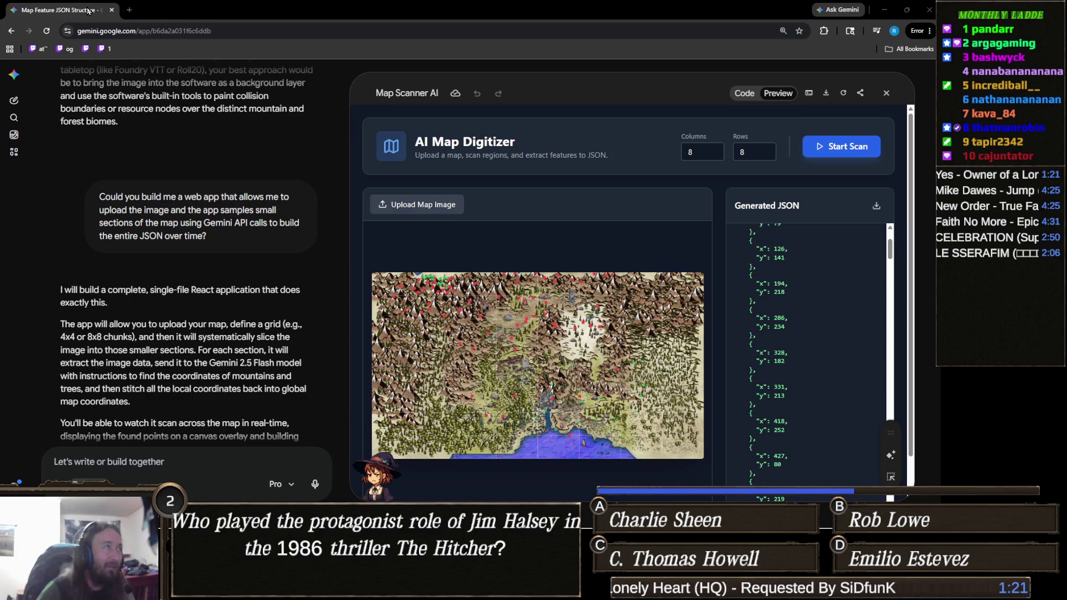
- Minimize Chrome to reveal Unity's Level 1 Dark Forest scene
left_click(884, 10)
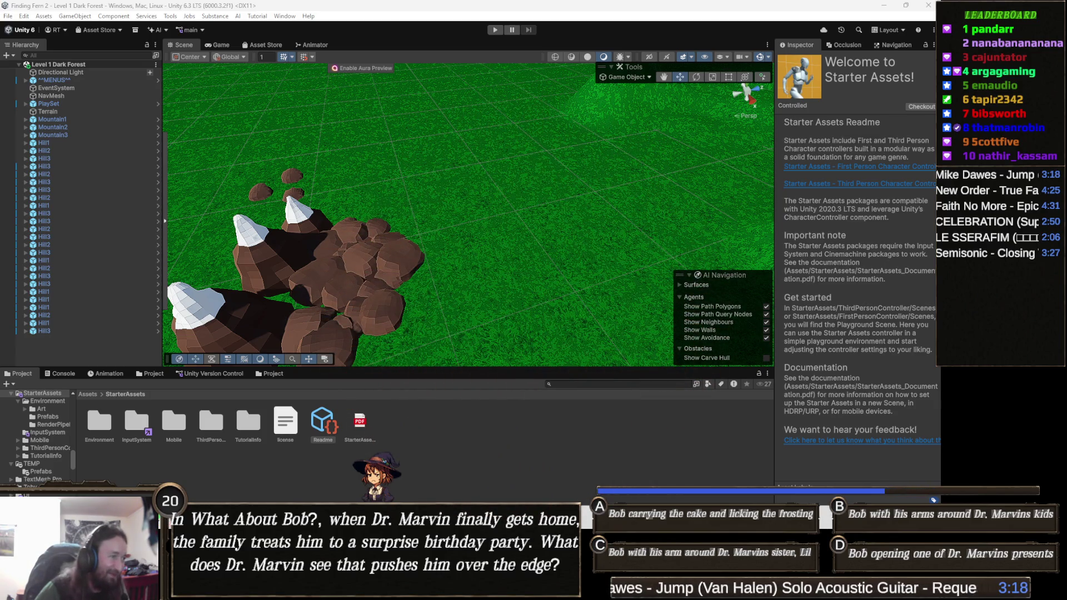
- Switch to the TeeVeedle tab and continue to the next series puzzle
mouse_move(315, 473)
left_click(312, 434)
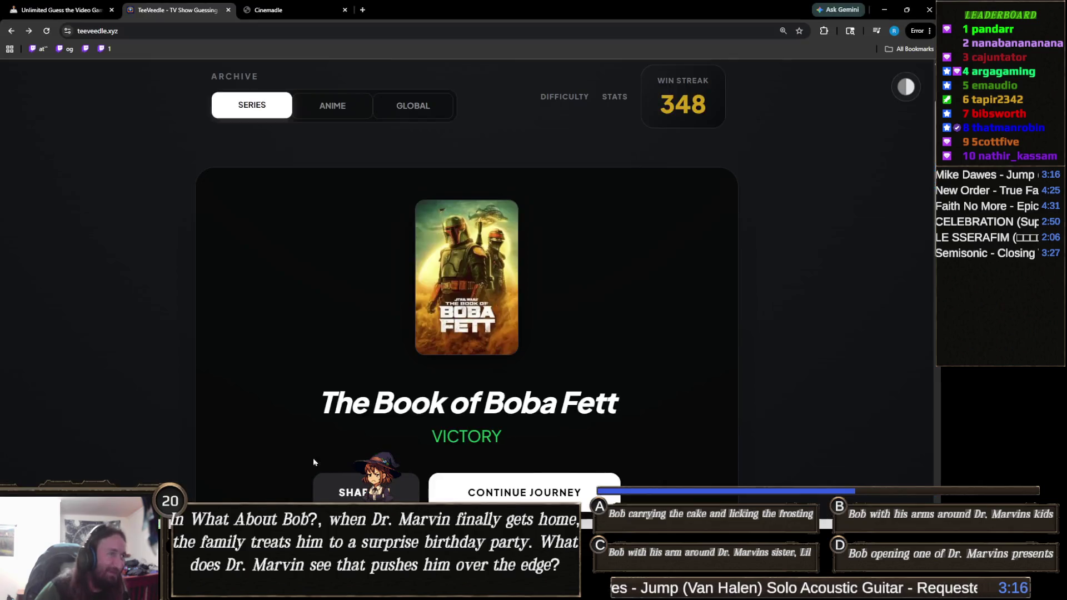
scroll(575, 316, "down", 2)
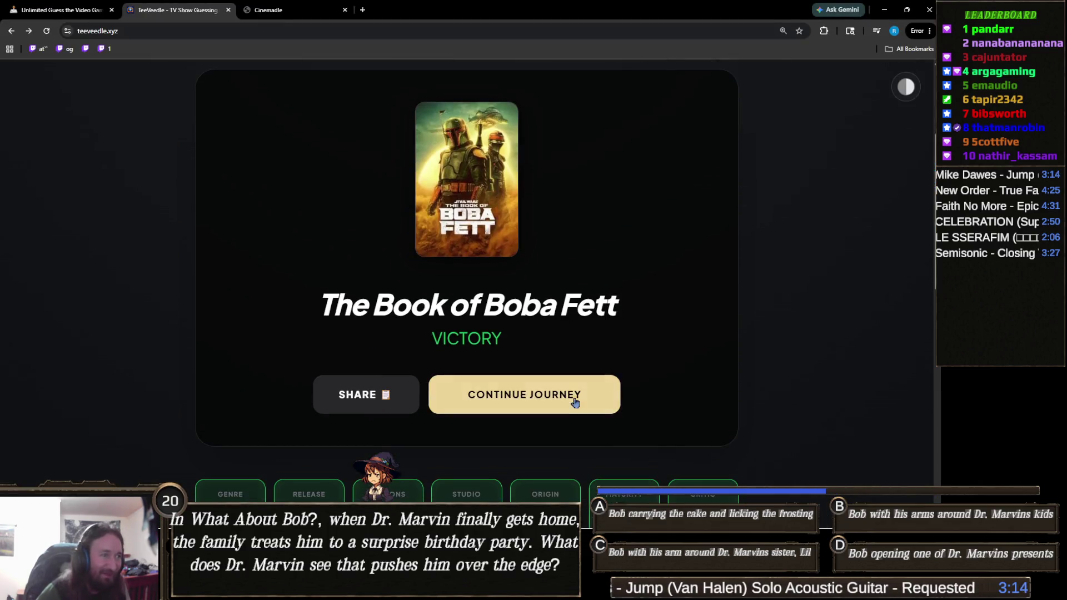
scroll(574, 400, "up", 3)
scroll(616, 277, "down", 2)
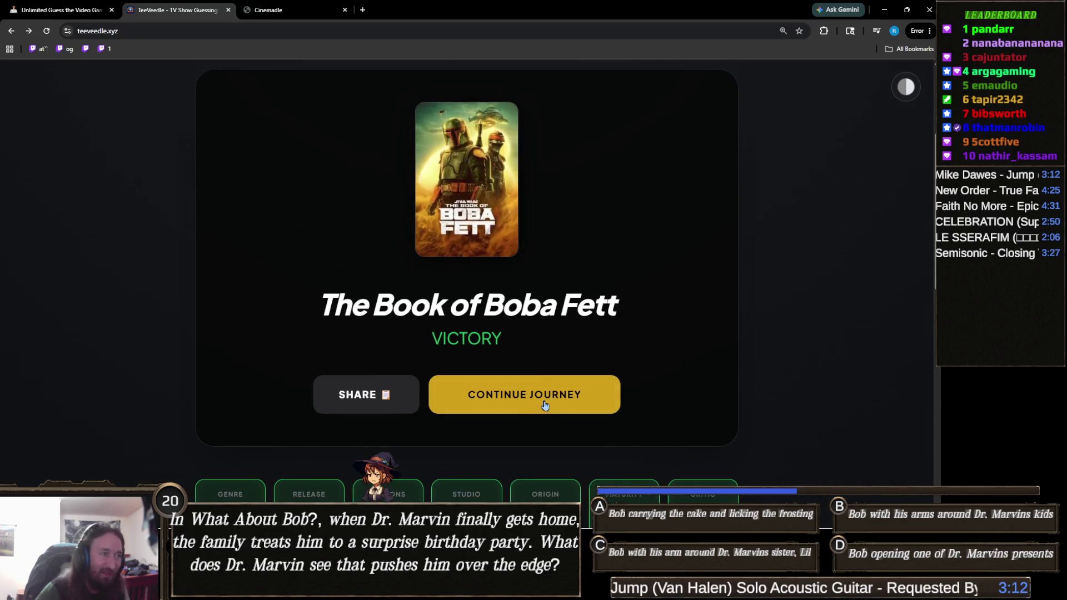
left_click(544, 399)
scroll(338, 392, "down", 1)
mouse_move(240, 298)
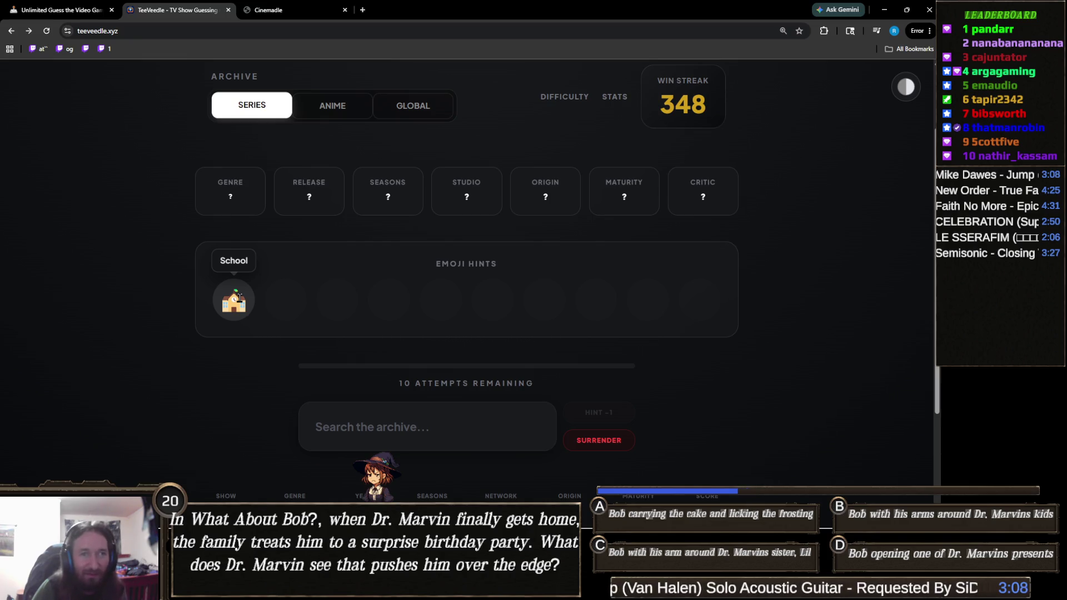
- Guess Boy Meets World and Buffy the Vampire Slayer
left_click(467, 421)
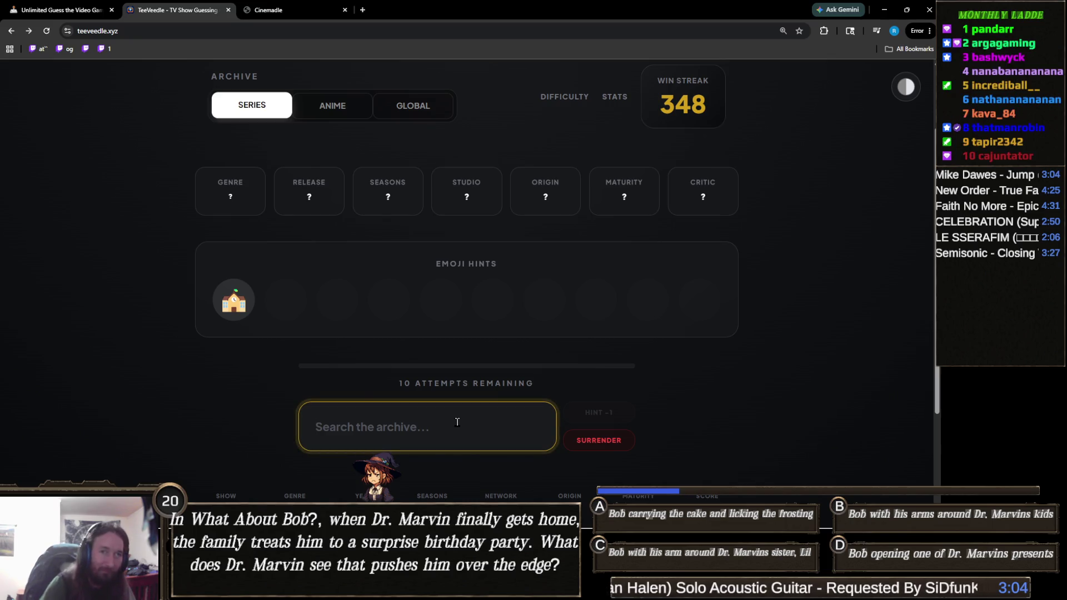
type("boy meet")
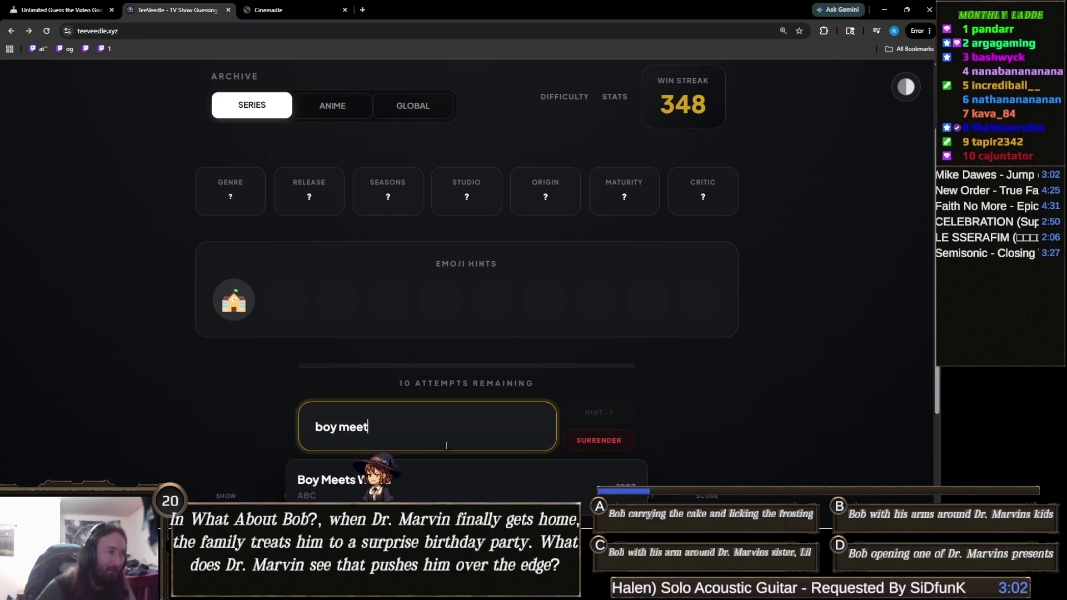
key("Return")
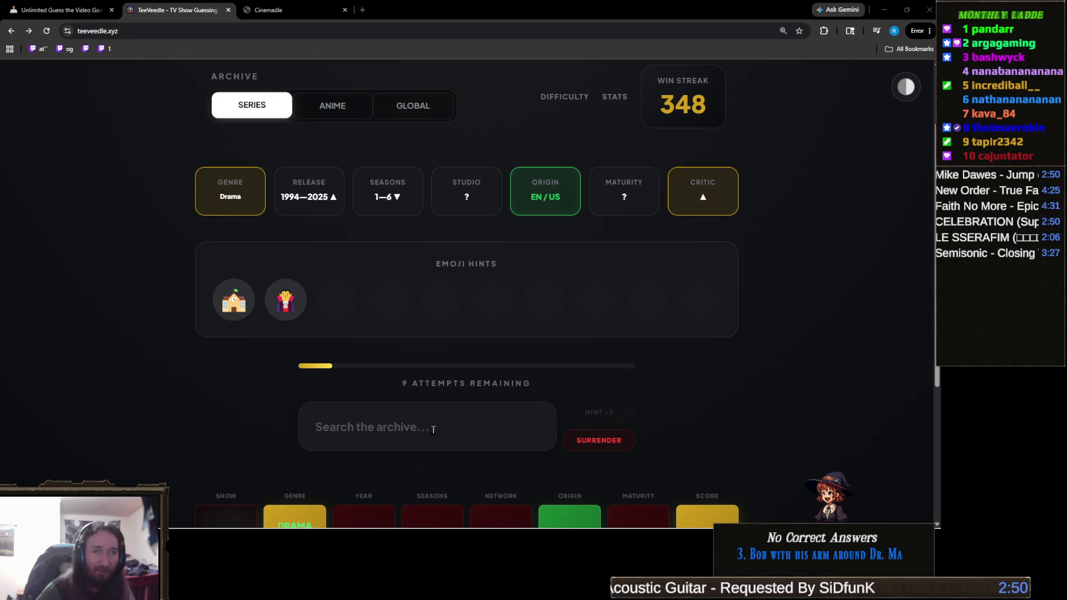
left_click(433, 429)
type("buffy")
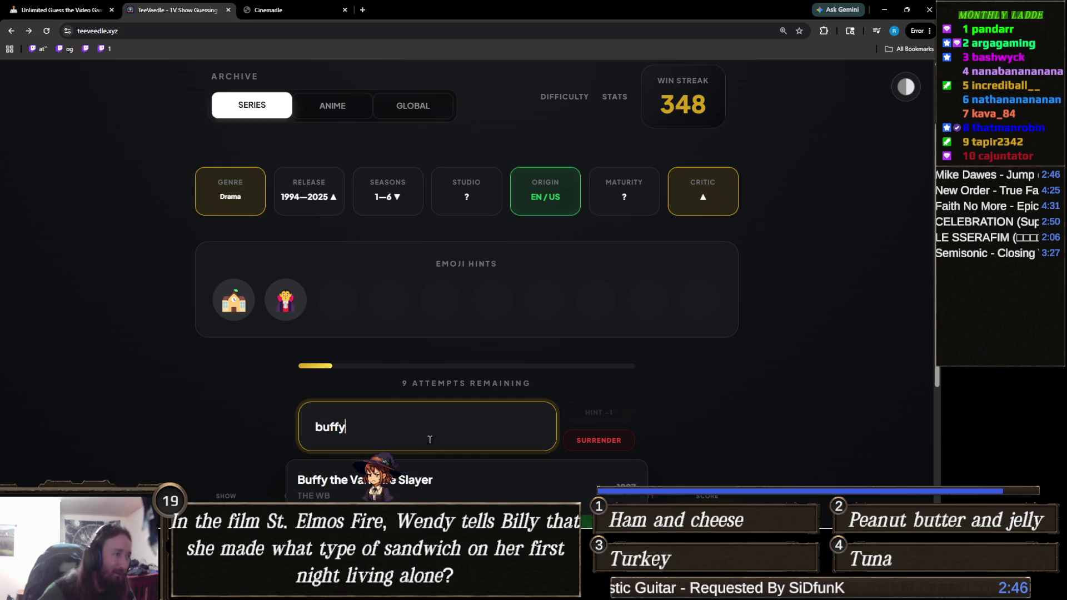
left_click(456, 486)
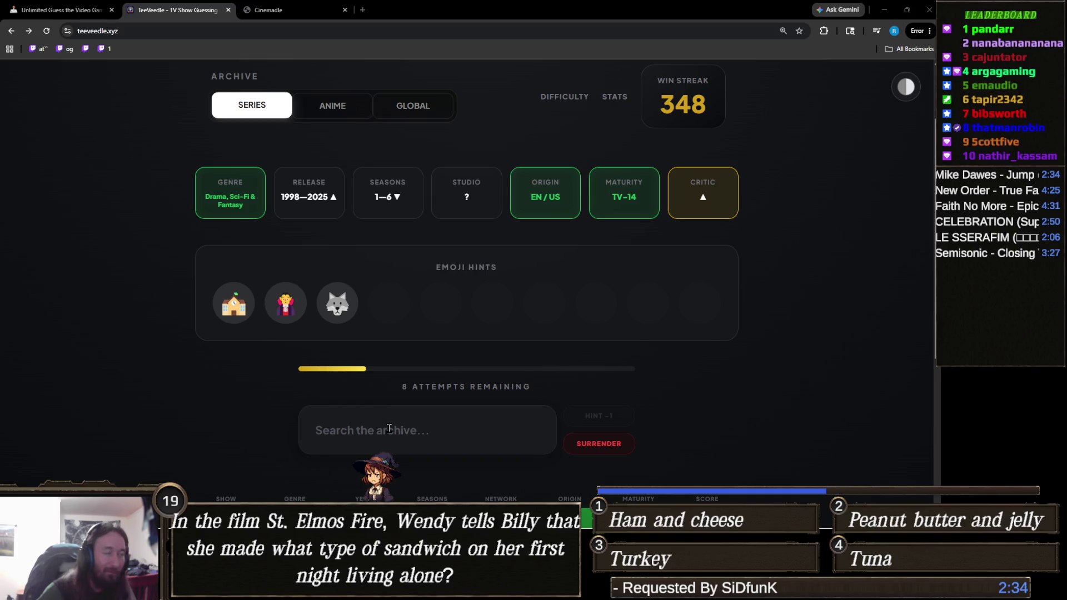
- Replace a 'twilight' search with 'monster' and guess Monsters at Work
scroll(389, 428, "down", 1)
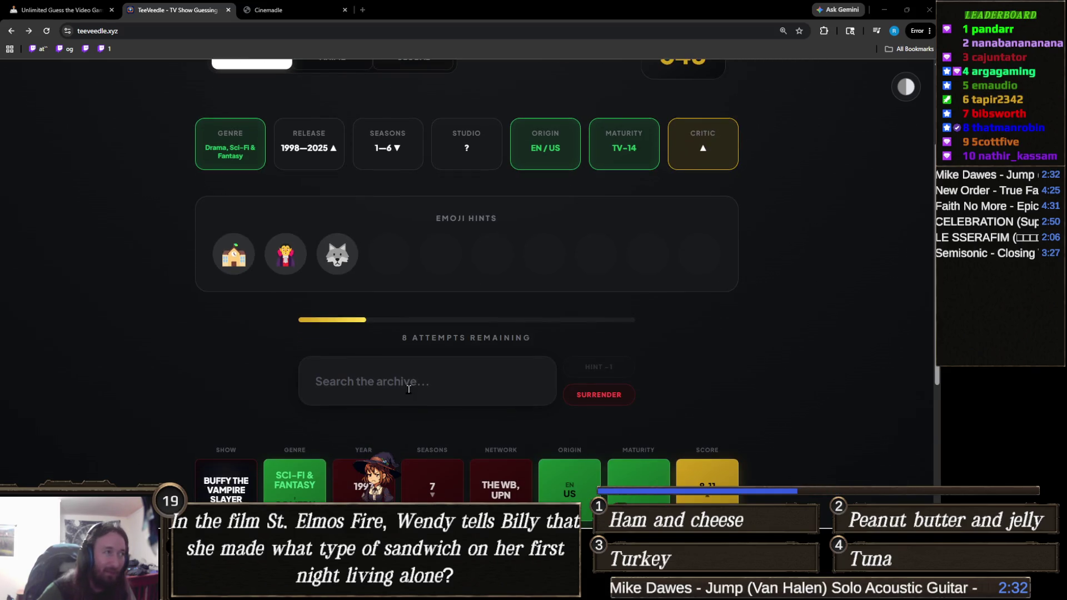
left_click(407, 389)
type("twi")
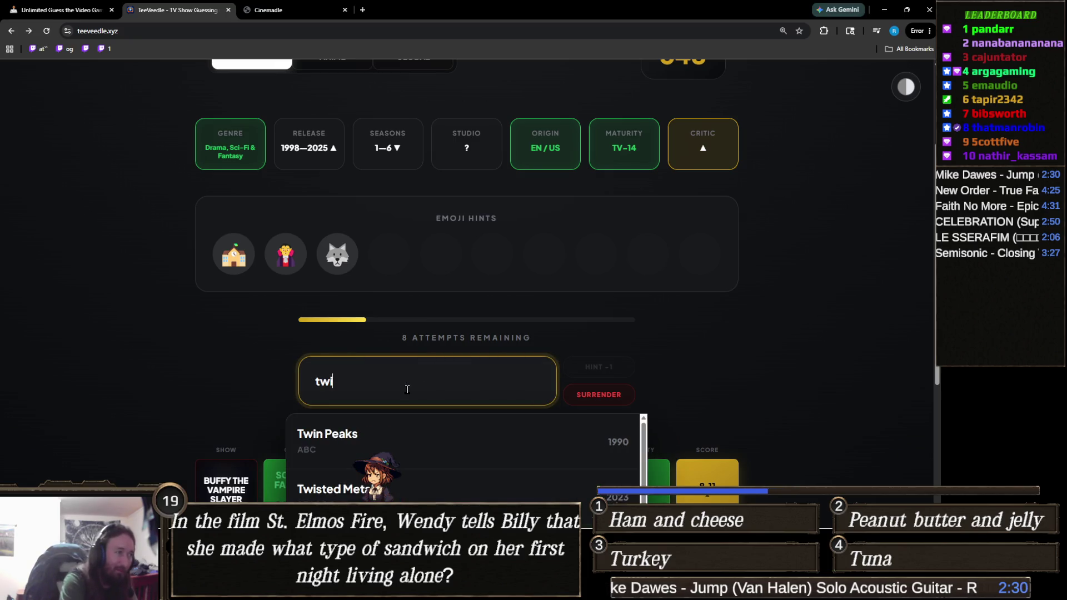
type("light")
scroll(272, 347, "down", 4)
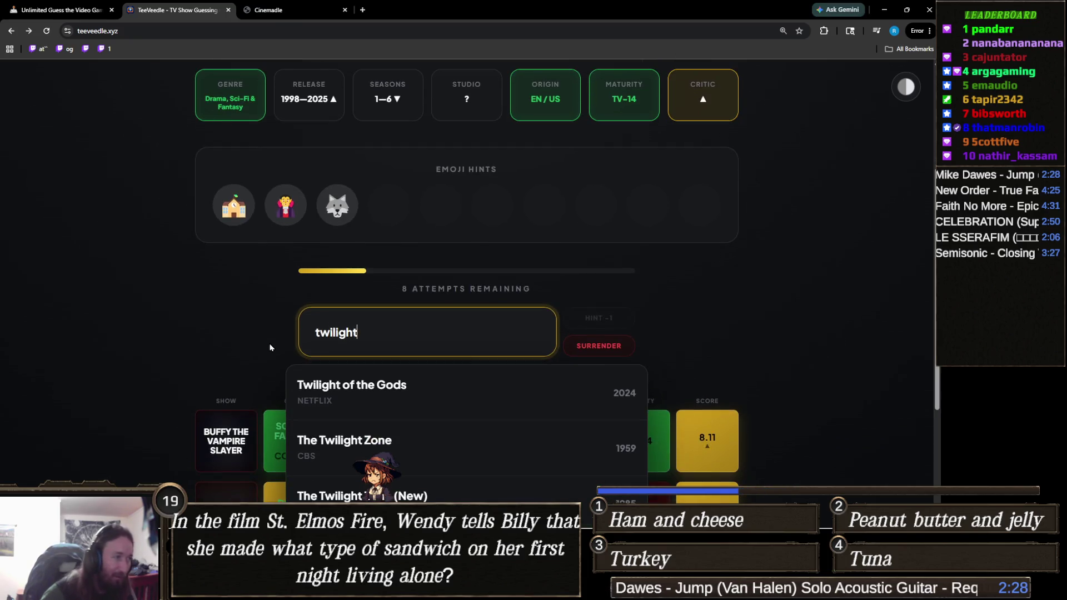
scroll(271, 347, "up", 2)
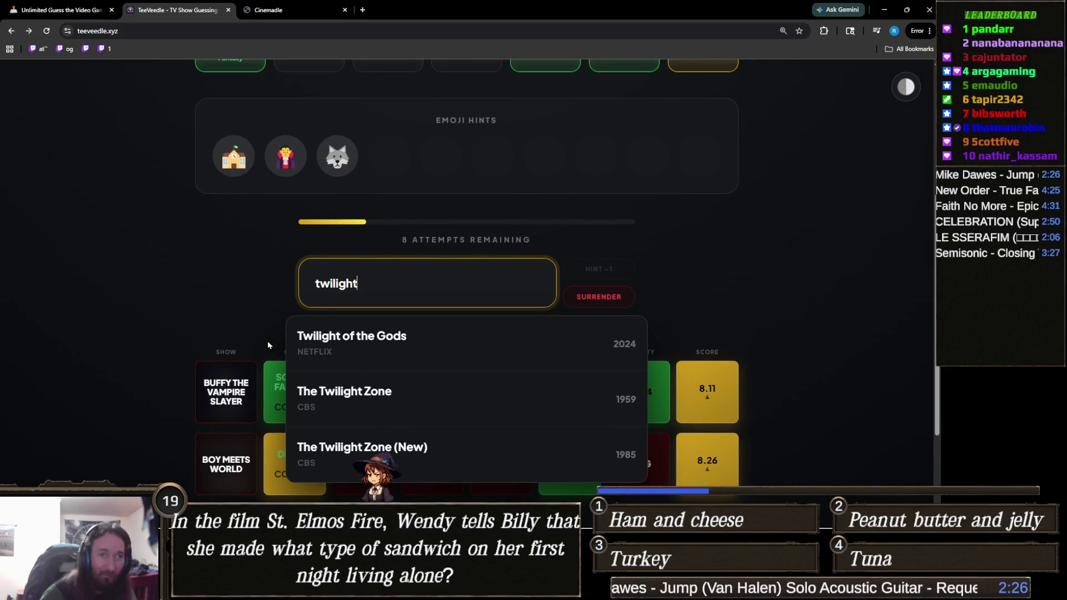
key("ctrl+a")
key("BackSpace")
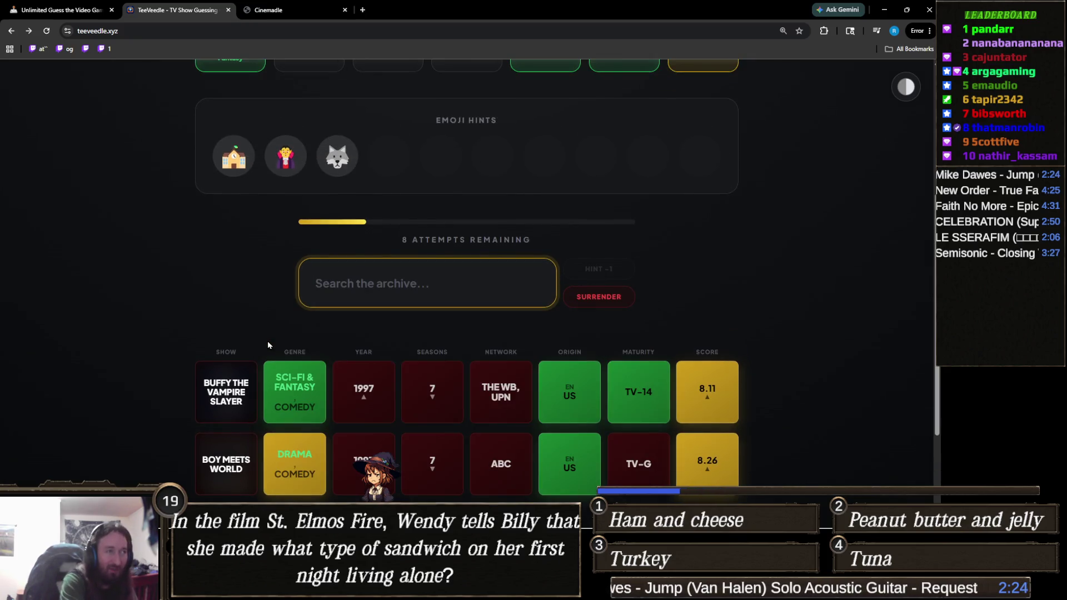
type("monster")
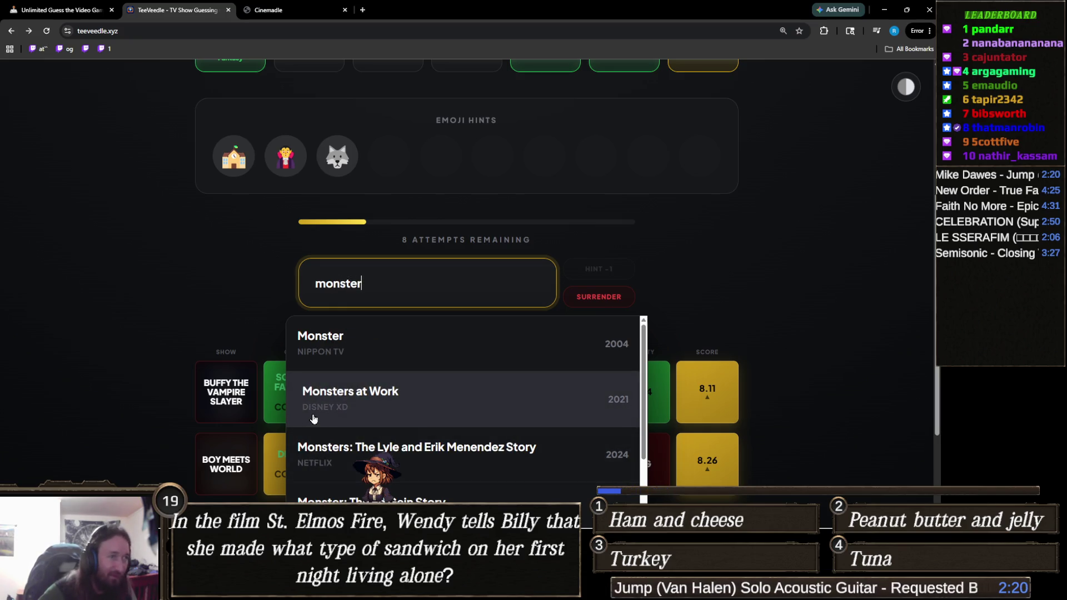
scroll(311, 419, "up", 3)
scroll(365, 332, "down", 1)
scroll(365, 332, "down", 2)
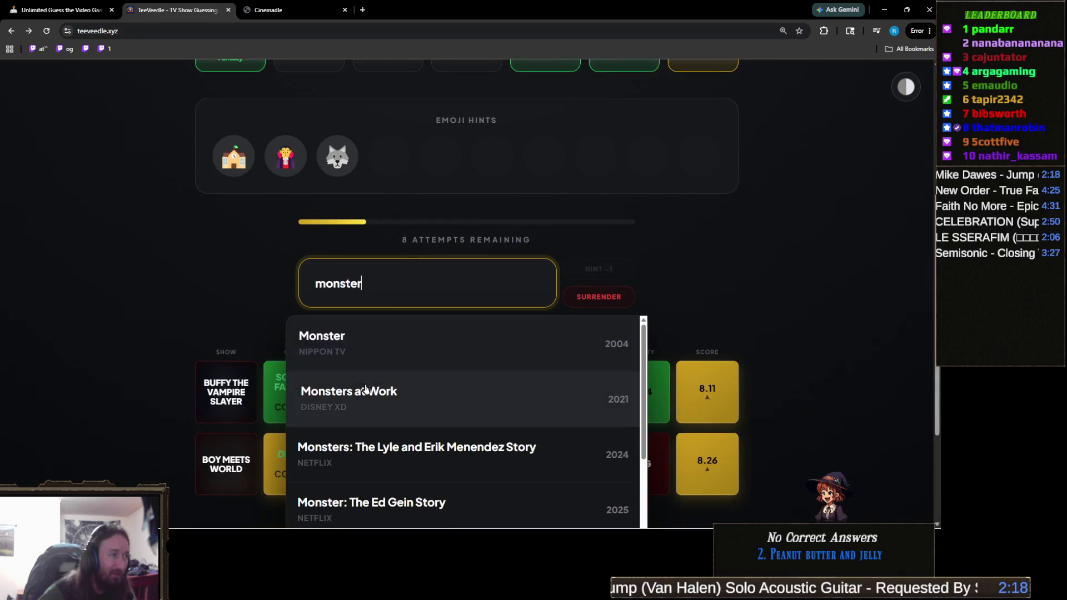
left_click(345, 389)
- Search 'lost gi' and guess Lost Girl
scroll(407, 173, "up", 1)
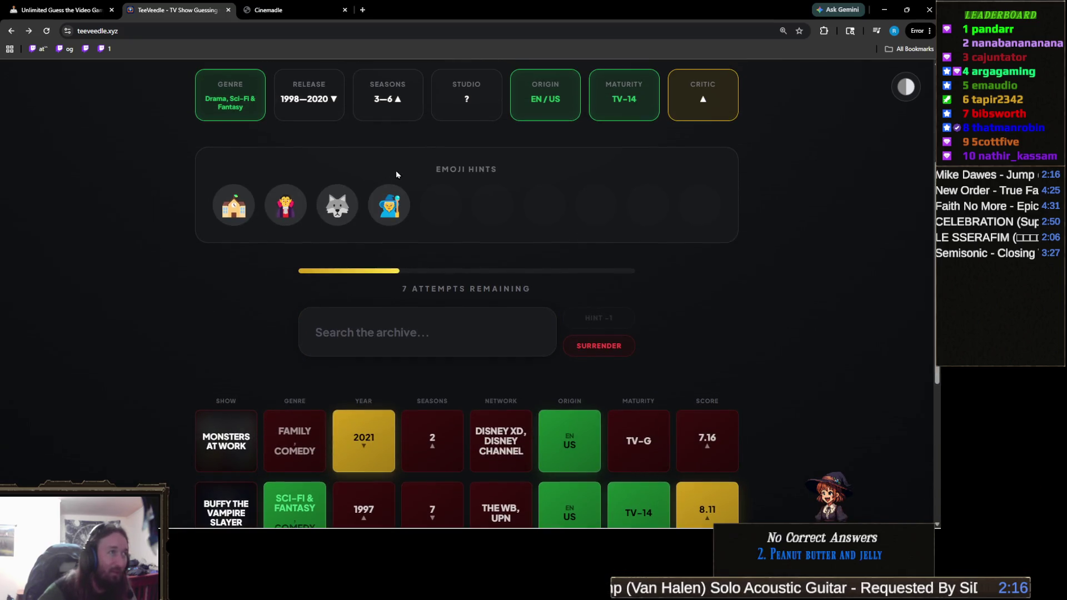
mouse_move(390, 208)
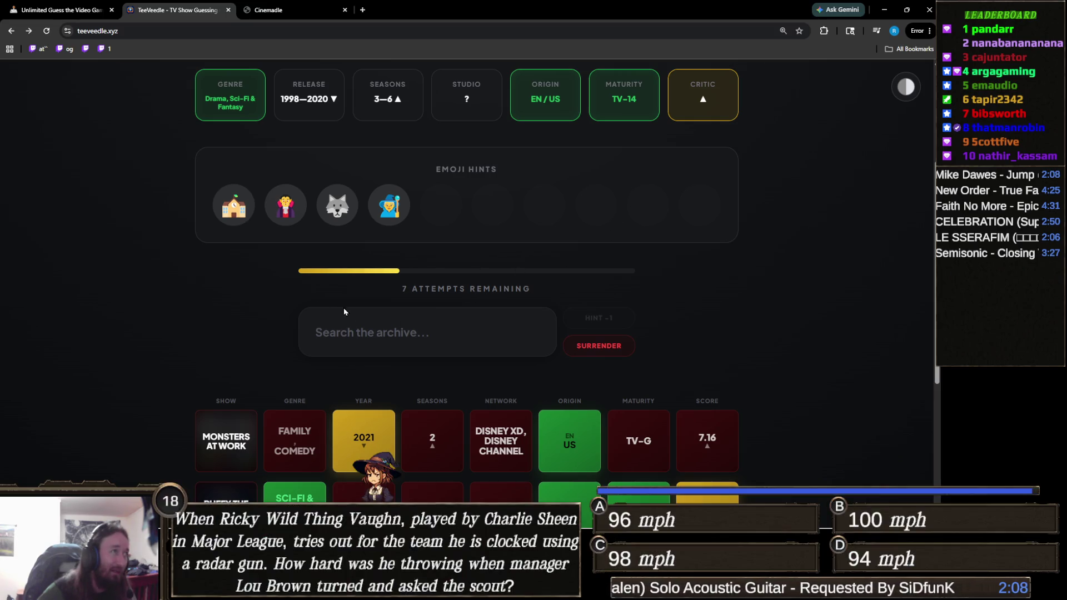
left_click(391, 324)
type("lost gi")
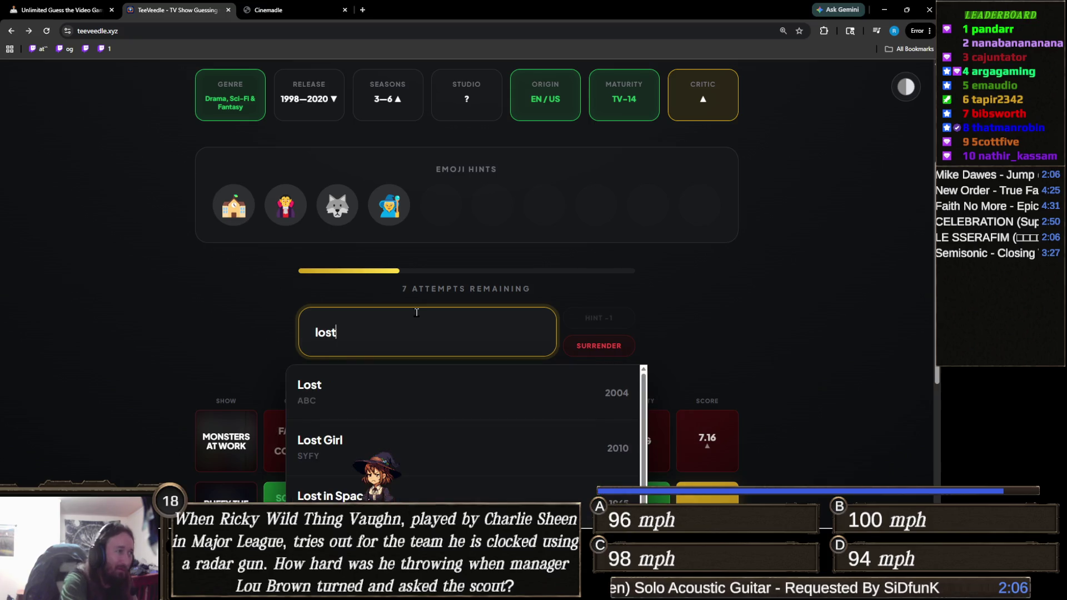
left_click(468, 395)
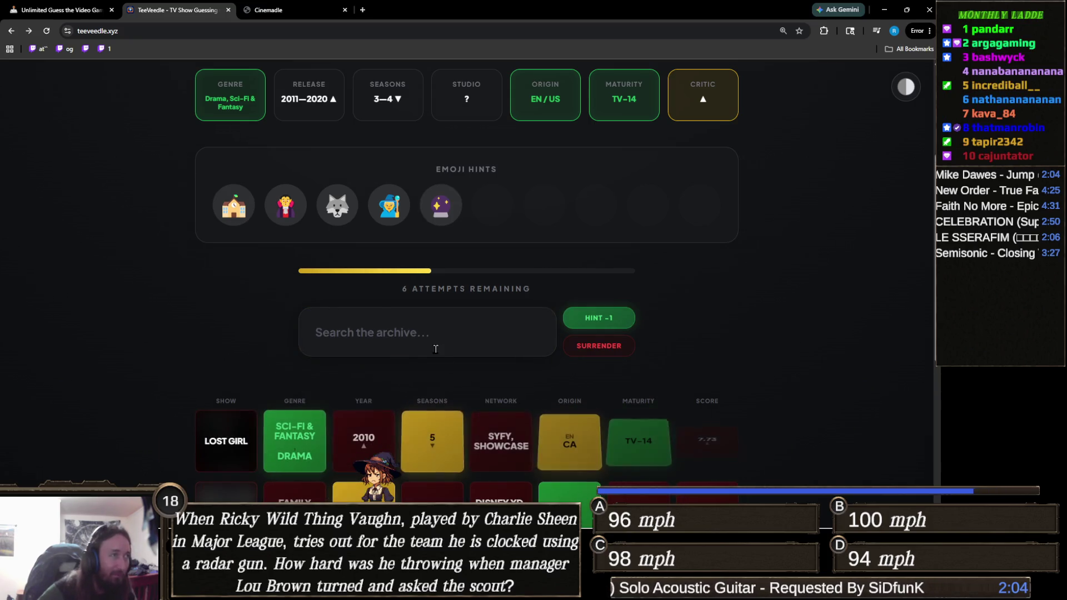
- Reveal the description hint, then search 'the magi' and guess The Magicians
left_click(609, 320)
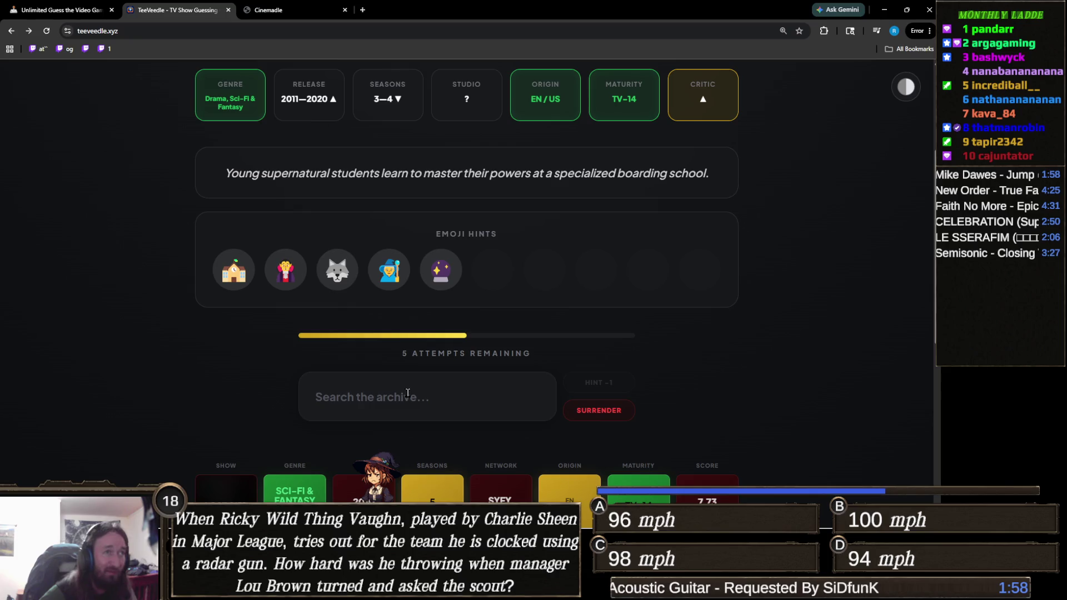
left_click(408, 396)
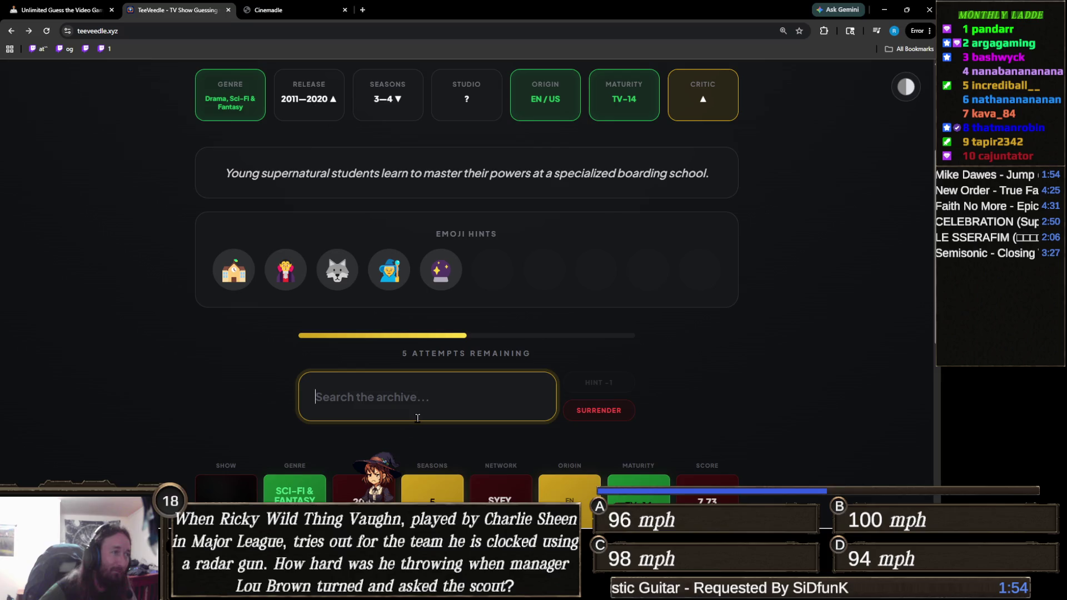
type("the magi")
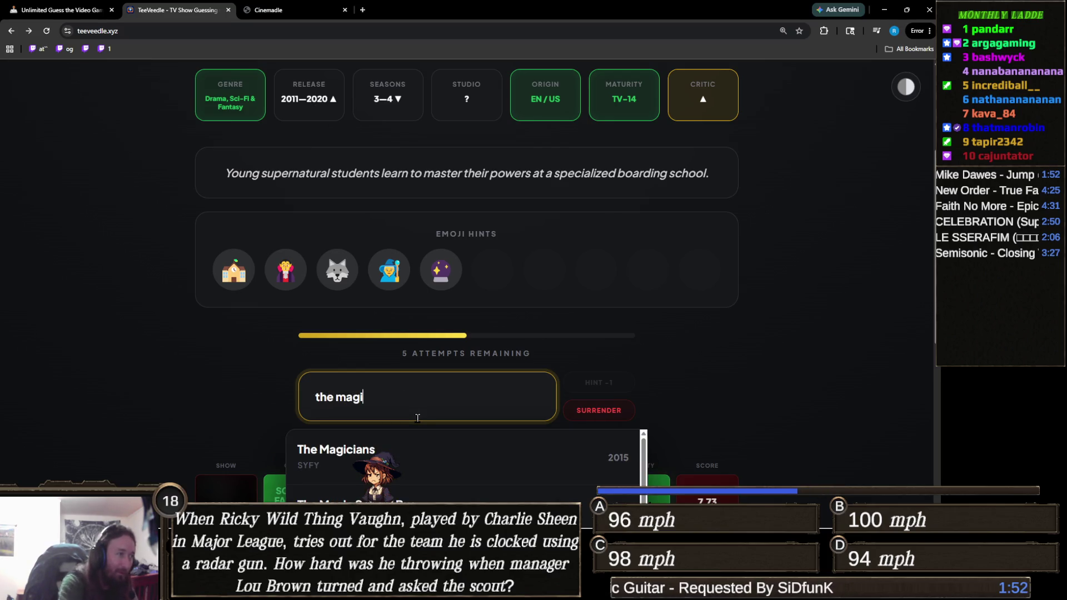
left_click(410, 453)
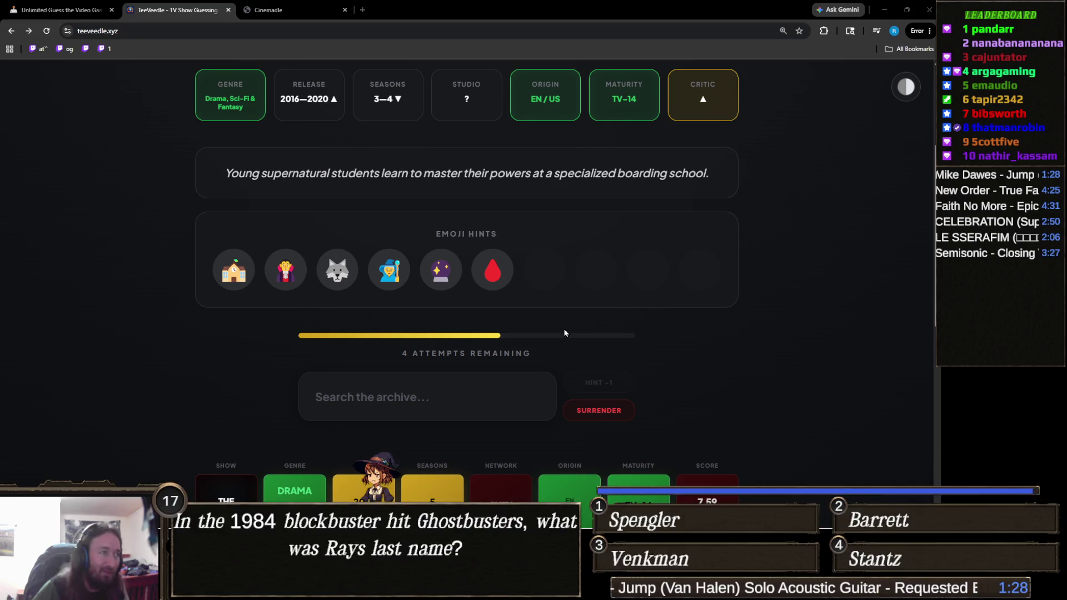
left_click(392, 388)
- Guess The Originals in TeeVeedle, confirming The CW as studio with 3 attempts left
type("the ori")
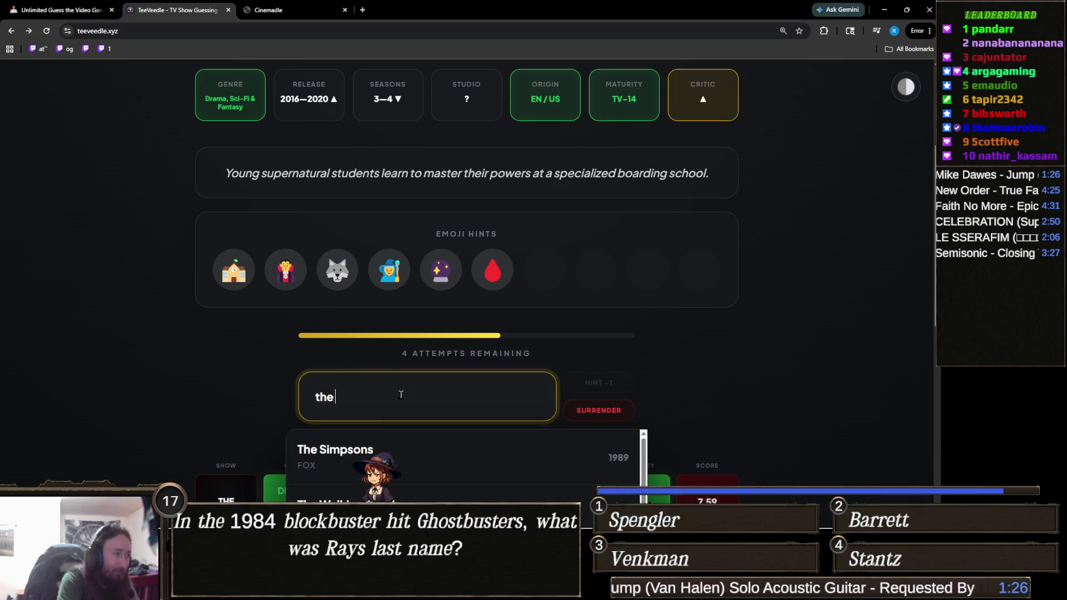
left_click(390, 439)
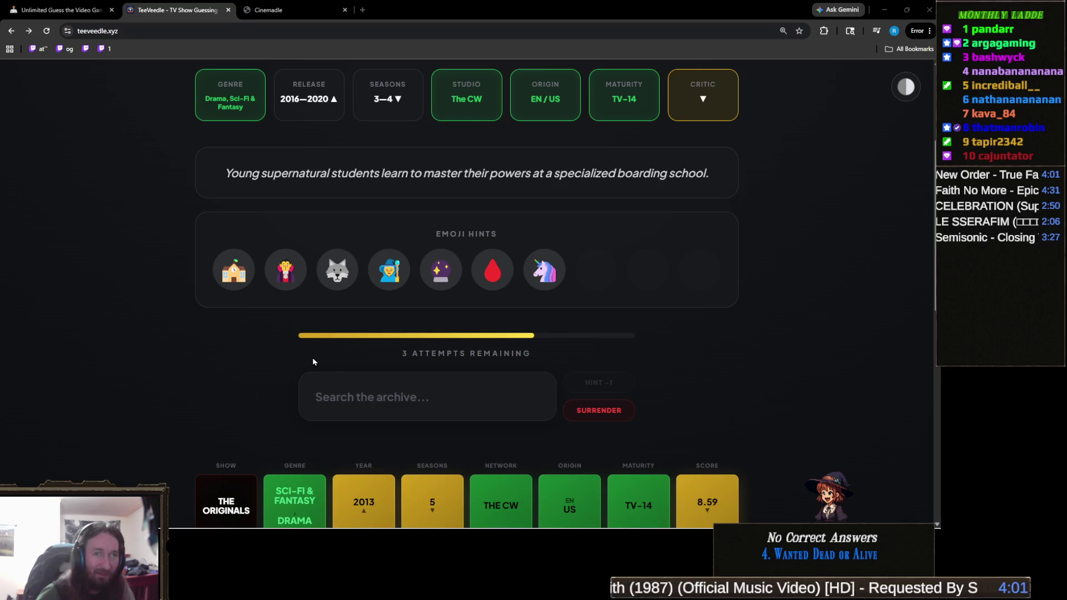
mouse_move(241, 272)
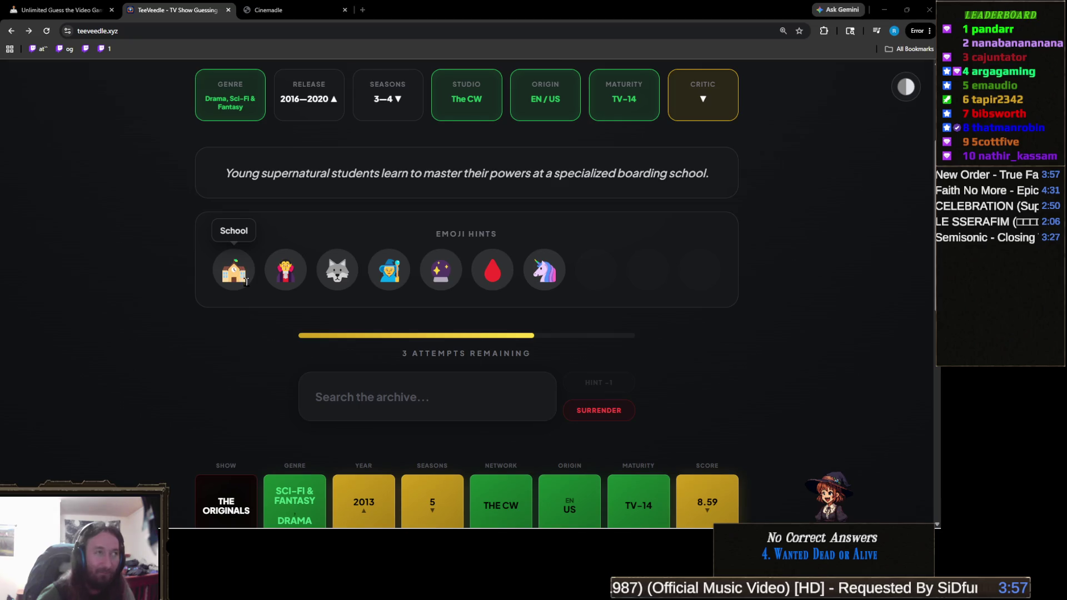
- Start a 'titan' guess, then abandon it and clear the unsent text
left_click(377, 404)
type("titan")
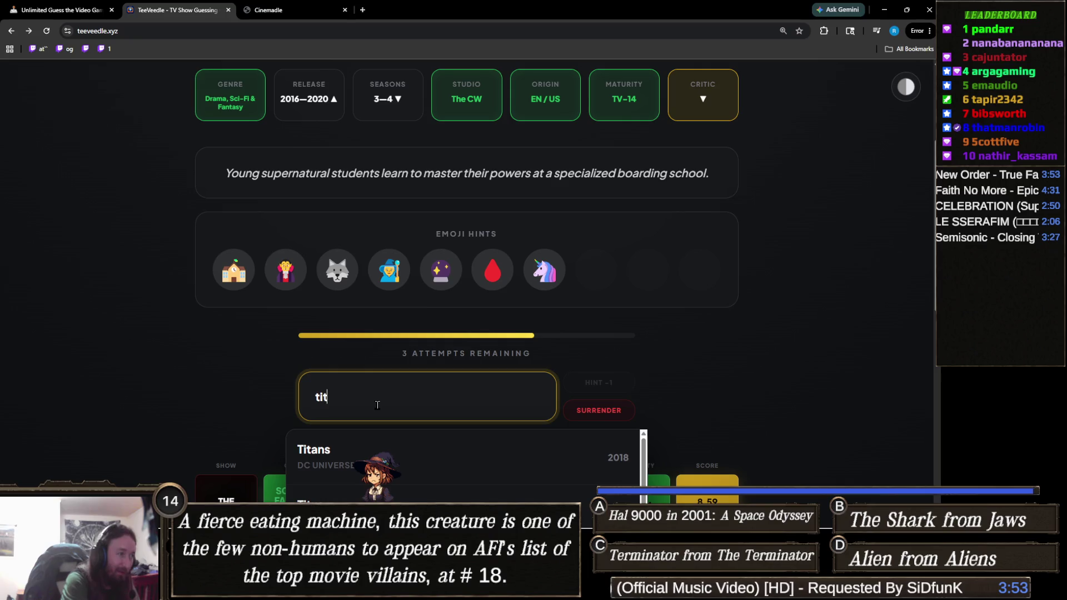
key("Escape")
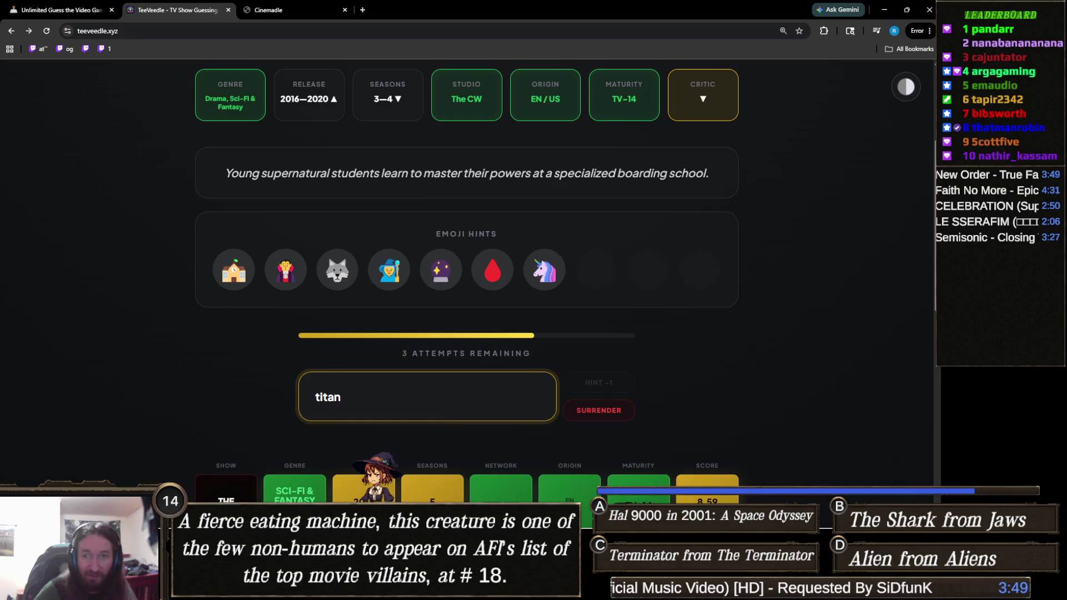
key("alt+Tab")
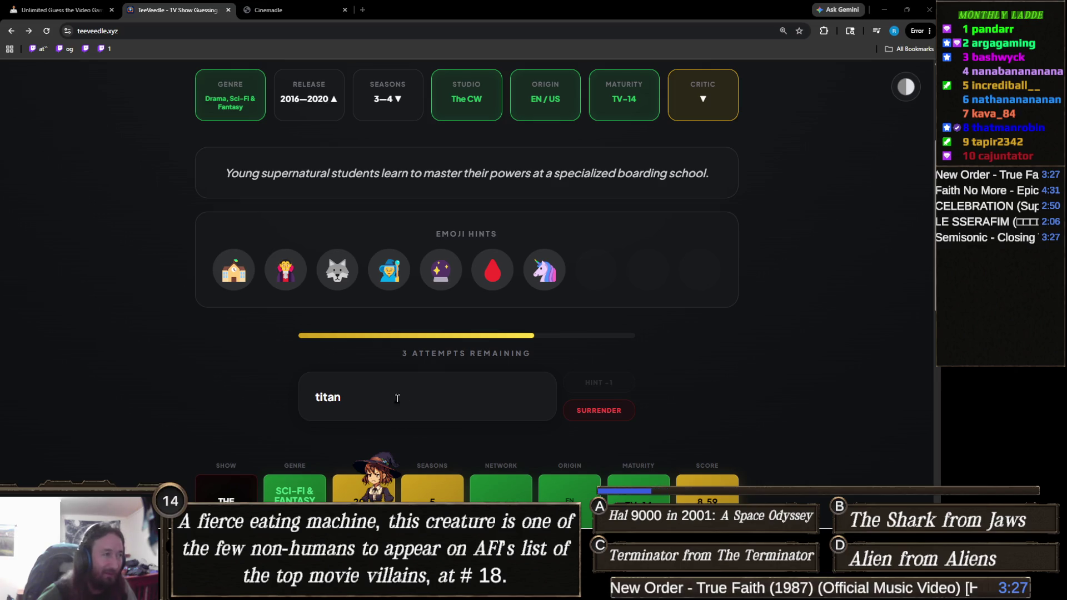
left_click(412, 386)
key("ctrl+a")
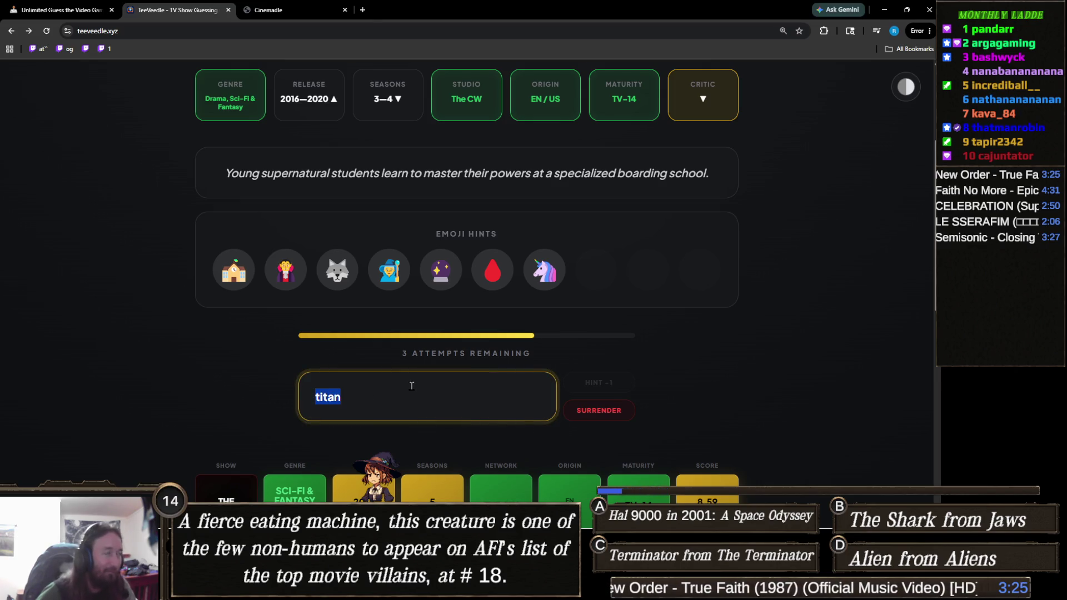
key("BackSpace")
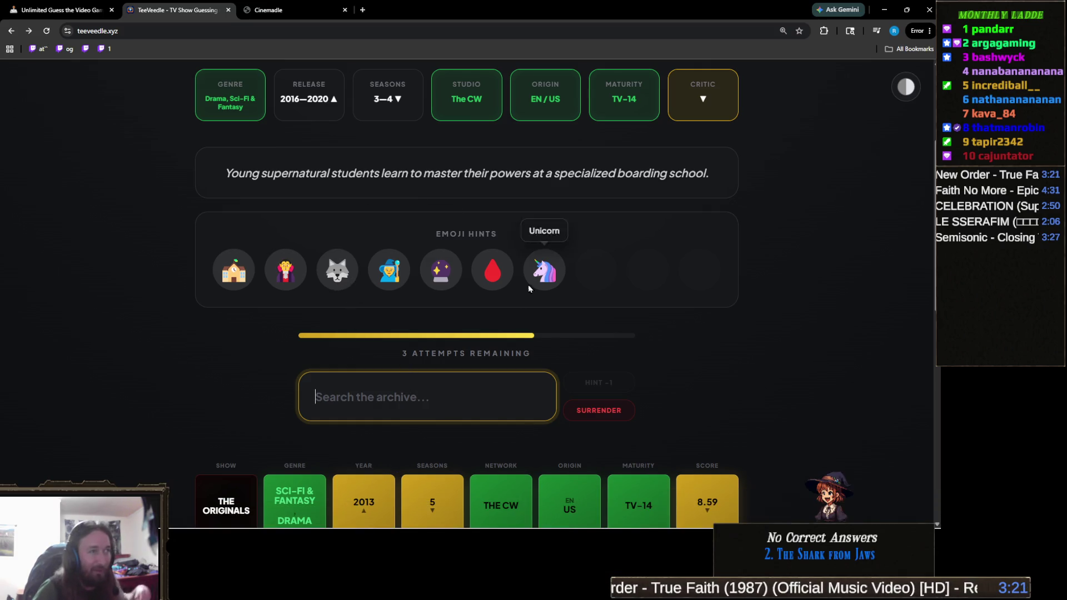
- Guess Legacies to solve the round, reaching VICTORY with a 349 win streak
mouse_move(511, 282)
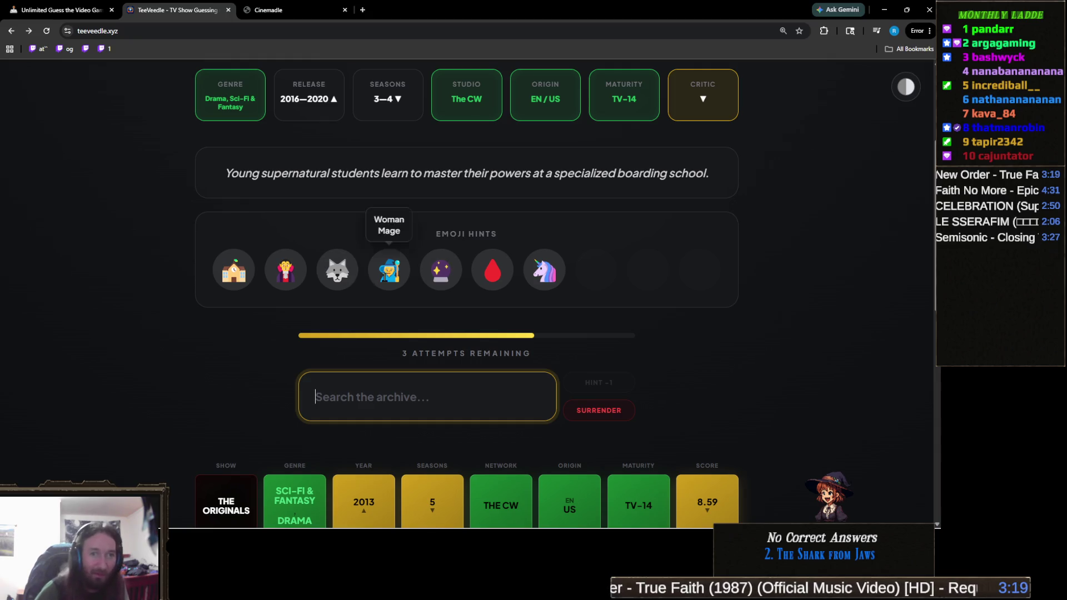
left_click(431, 398)
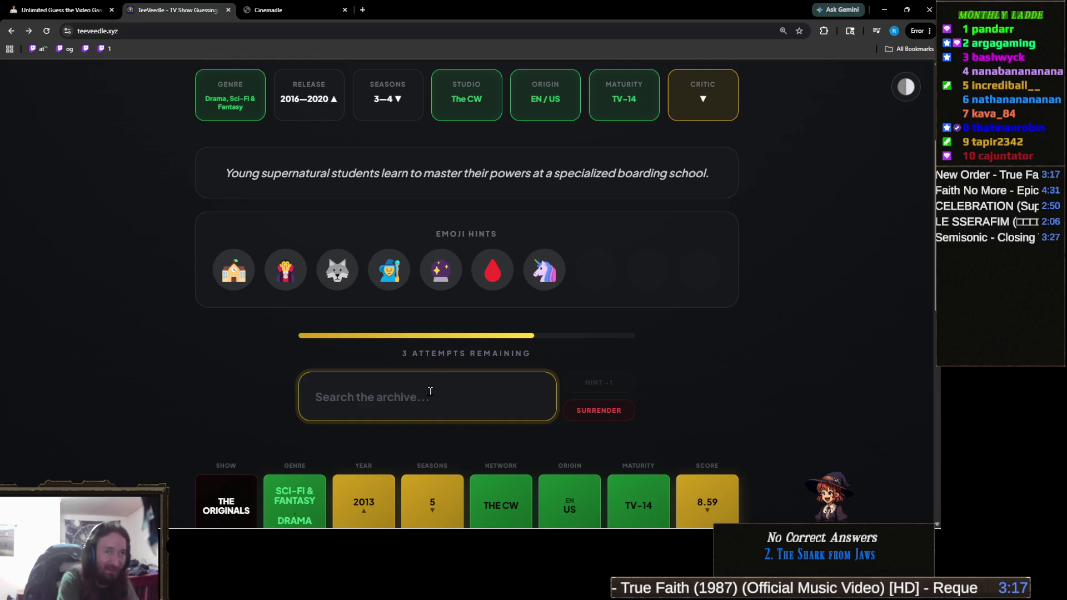
type("legac")
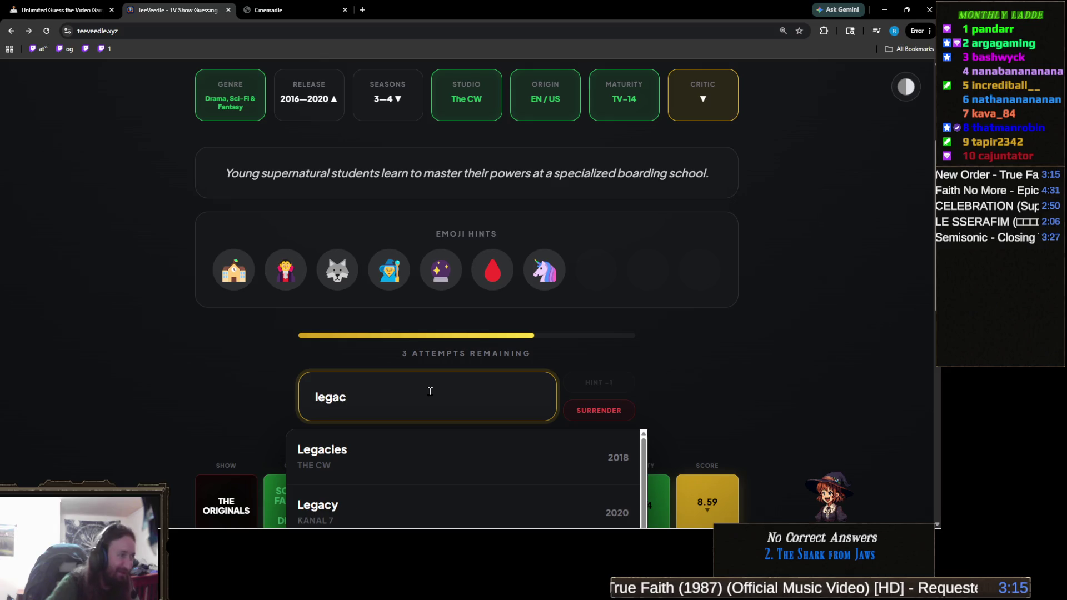
left_click(414, 441)
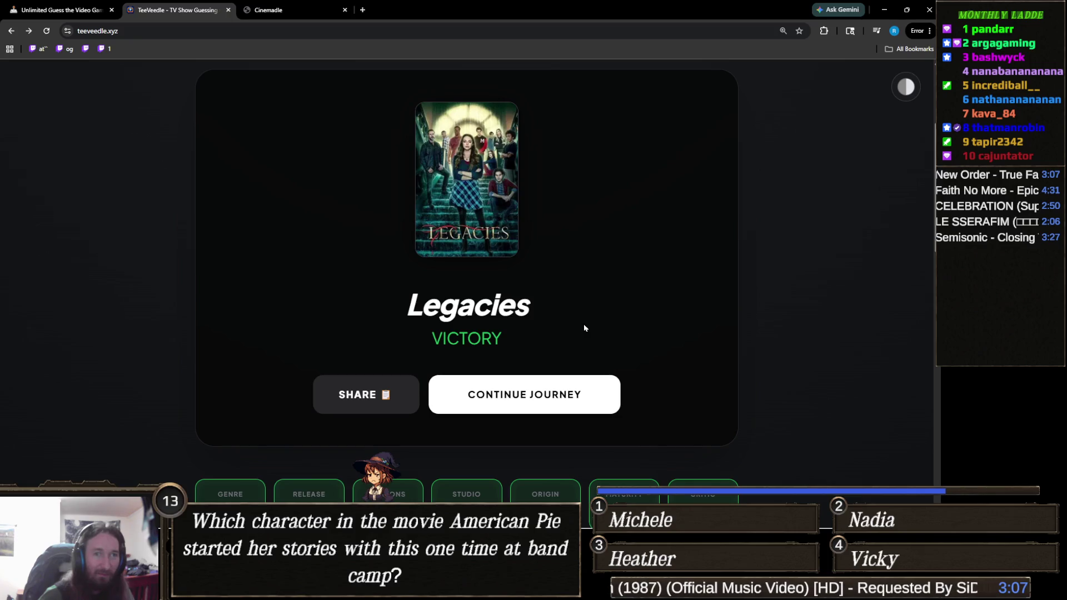
- Continue the journey to begin a new TeeVeedle round
left_click(536, 399)
scroll(548, 402, "down", 2)
mouse_move(240, 299)
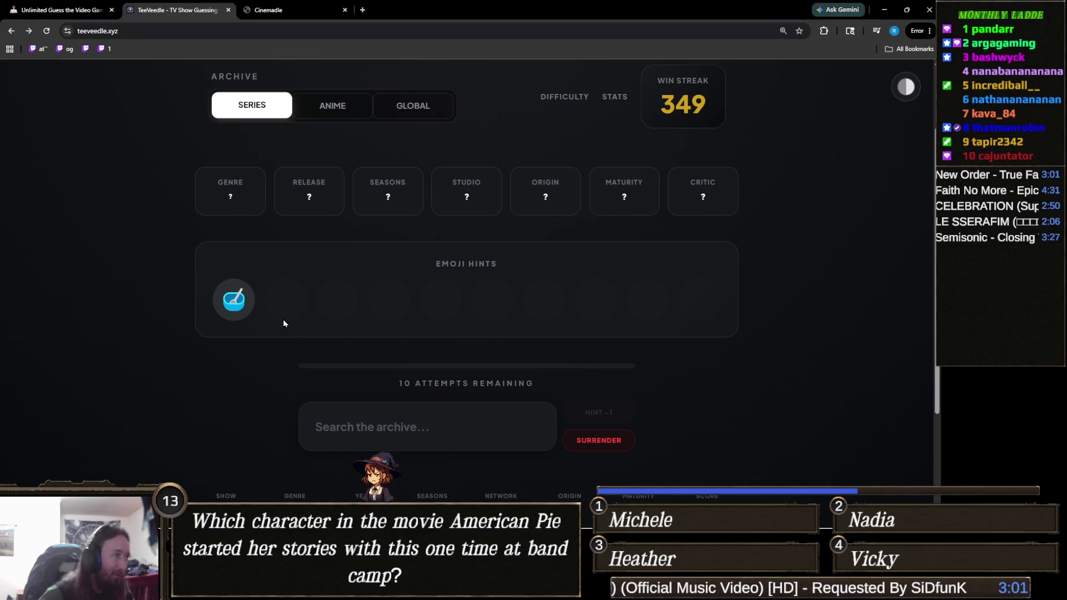
scroll(473, 386, "down", 1)
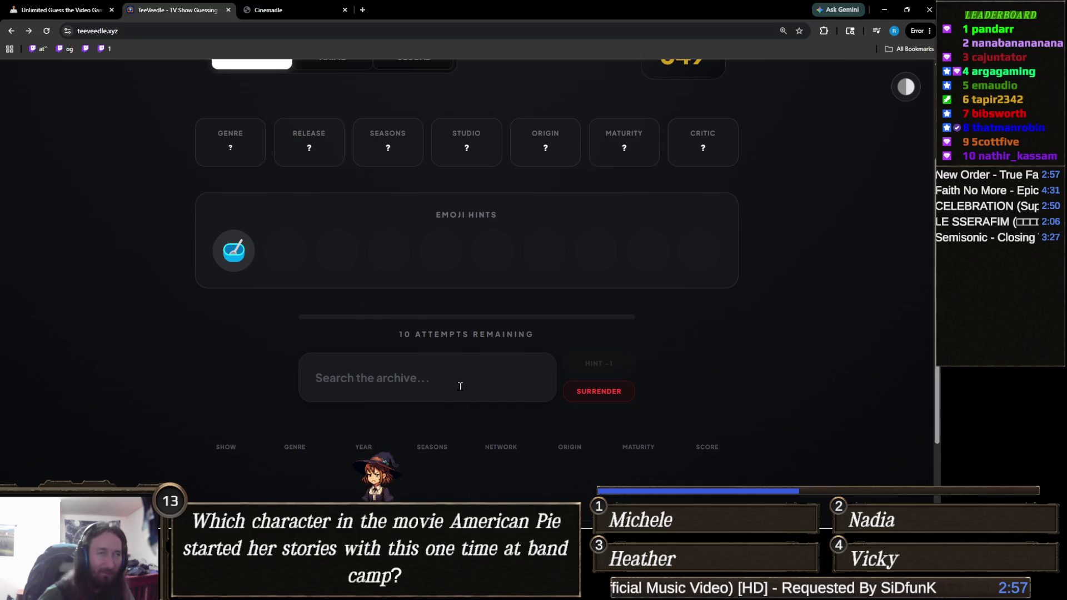
- Guess Seinfeld to win the round, raising the win streak to 350
left_click(459, 386)
type("s")
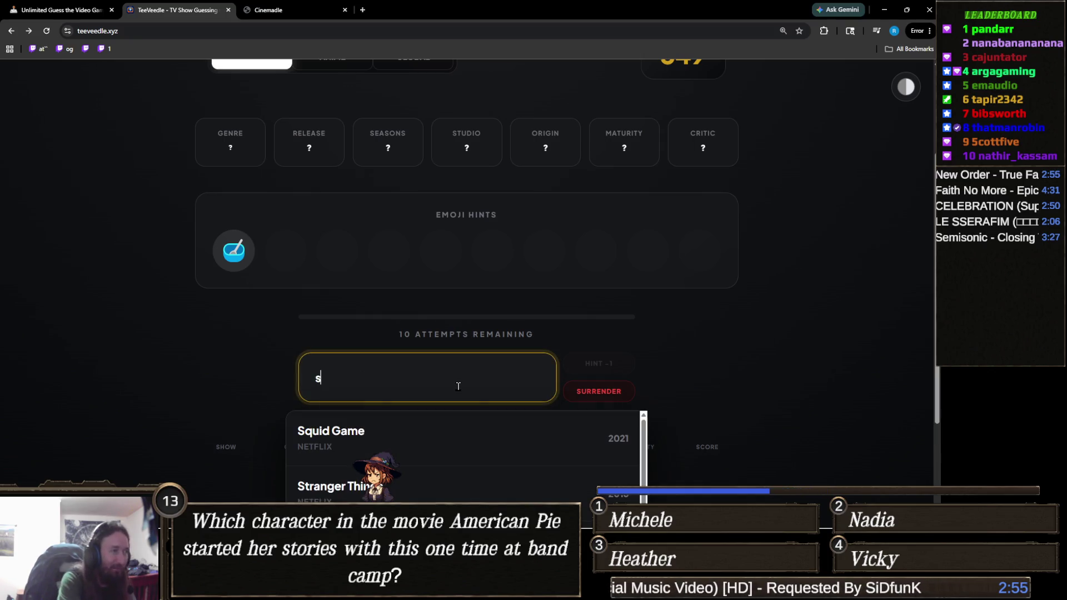
type("einf")
left_click(469, 435)
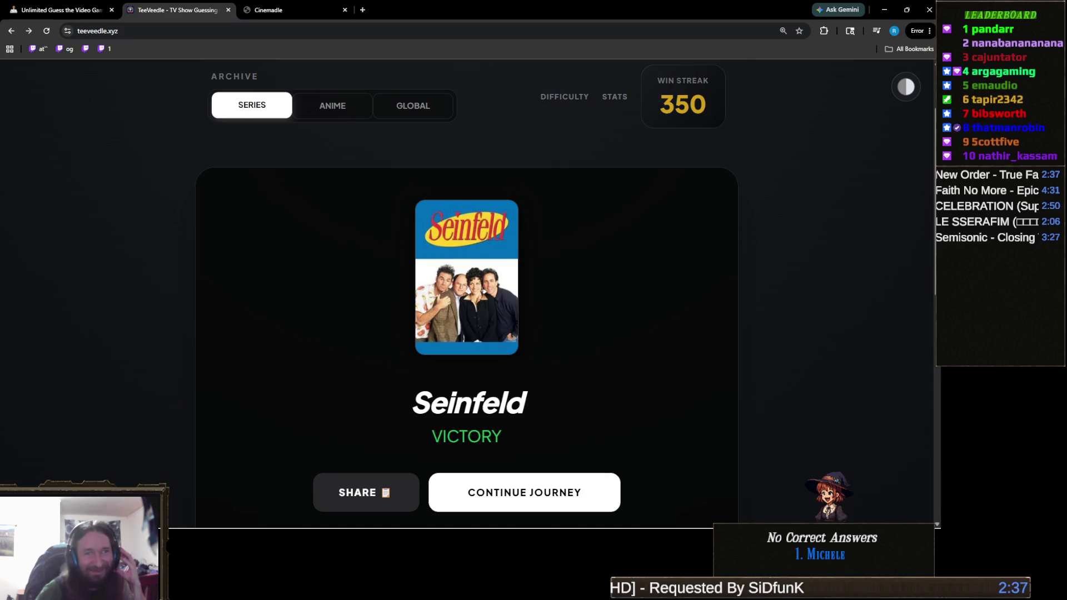
scroll(643, 312, "down", 5)
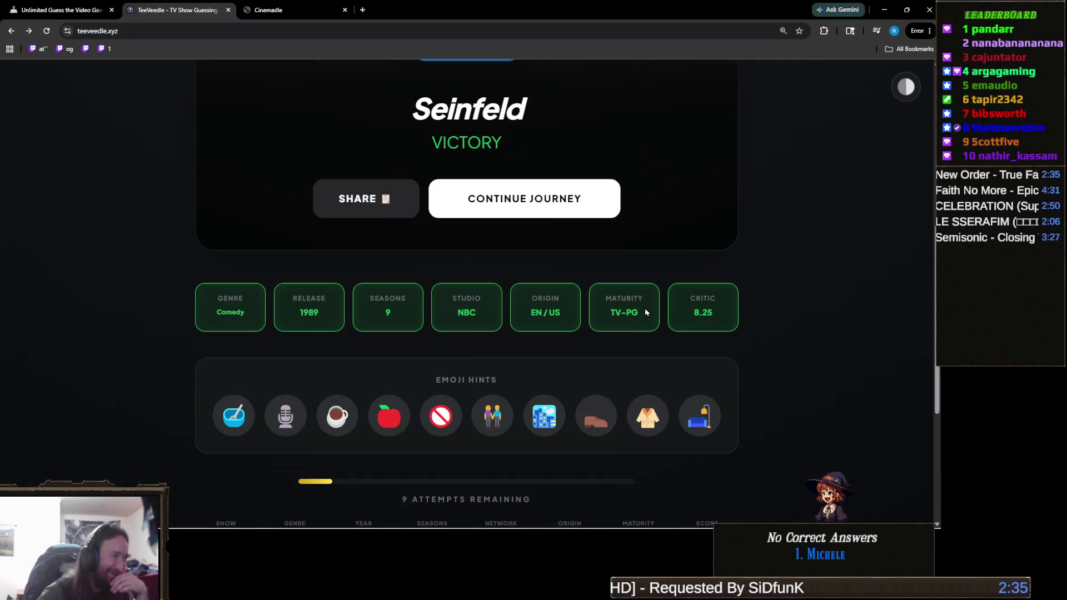
scroll(648, 311, "up", 5)
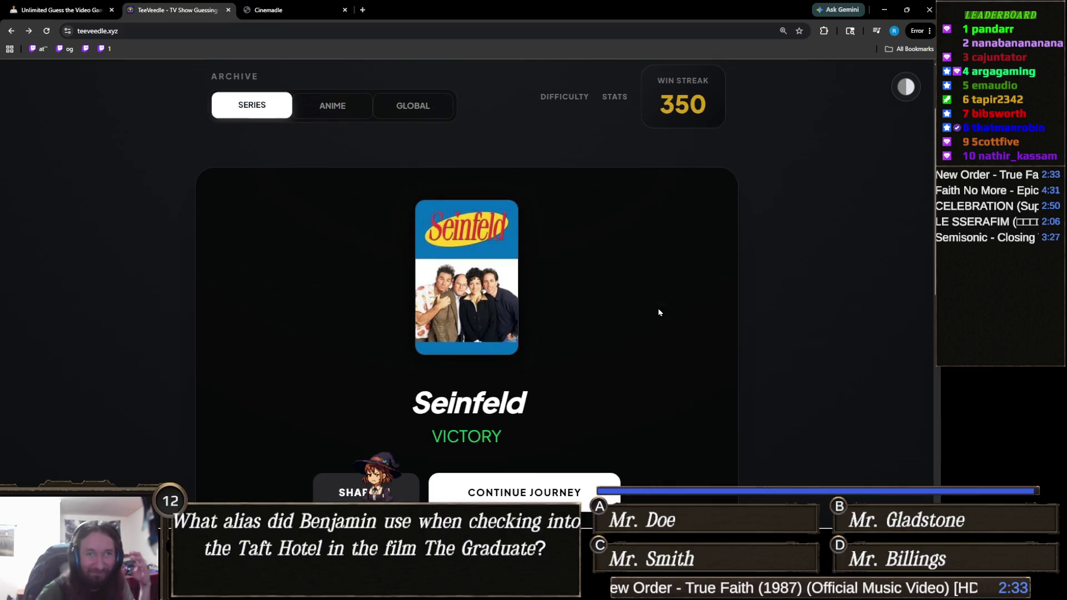